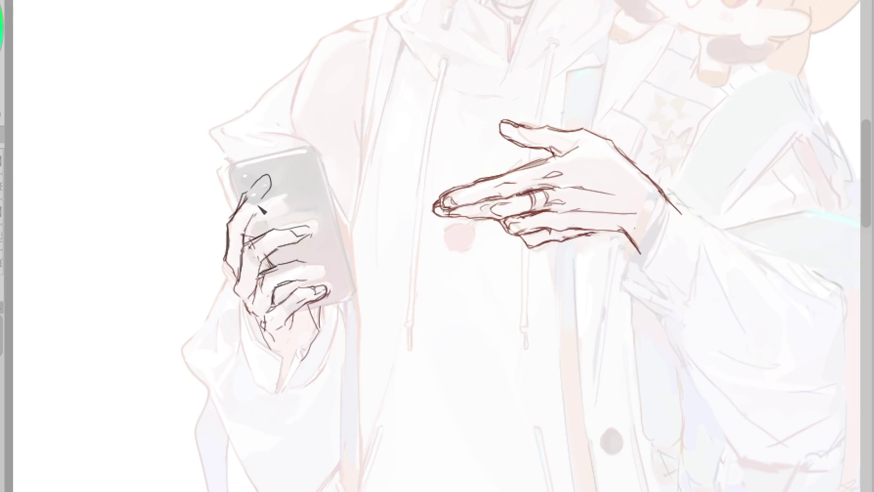
# Redraw the phone hand's index finger outline and its fingertip stroke
pyautogui.hotkey('ctrl', 'z')
pyautogui.hotkey('ctrl', 'z')
pyautogui.hotkey('ctrl', 'z')
pyautogui.moveTo(240, 206); pyautogui.dragTo(227, 234)
pyautogui.moveTo(250, 179); pyautogui.dragTo(259, 210)
pyautogui.hotkey('ctrl', 'z')
pyautogui.moveTo(250, 180); pyautogui.dragTo(262, 185)
# Erase the phone hand's curled-finger lines, checking them in a mirrored view
pyautogui.press('e')
pyautogui.moveTo(249, 248)
pyautogui.mouseDown()
pyautogui.moveTo(278, 241)
pyautogui.moveTo(248, 243)
pyautogui.mouseUp()
pyautogui.press('p')
pyautogui.press('e')
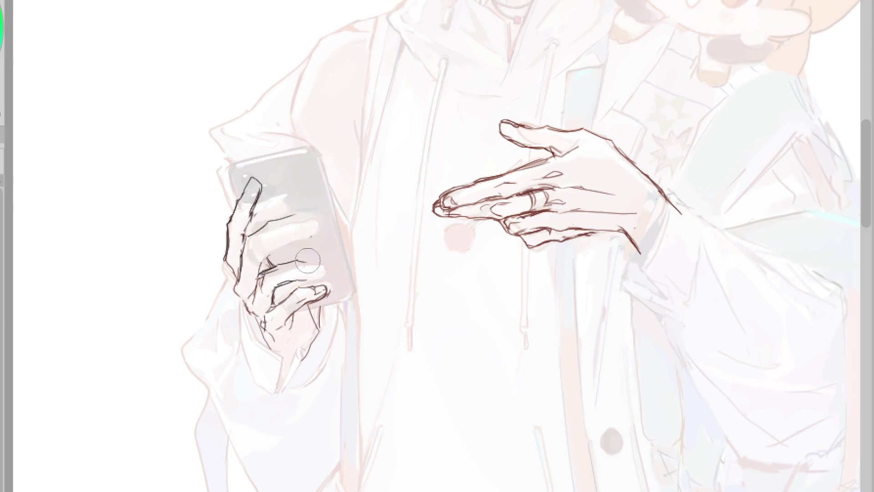
pyautogui.press('p')
pyautogui.press('e')
pyautogui.press('p')
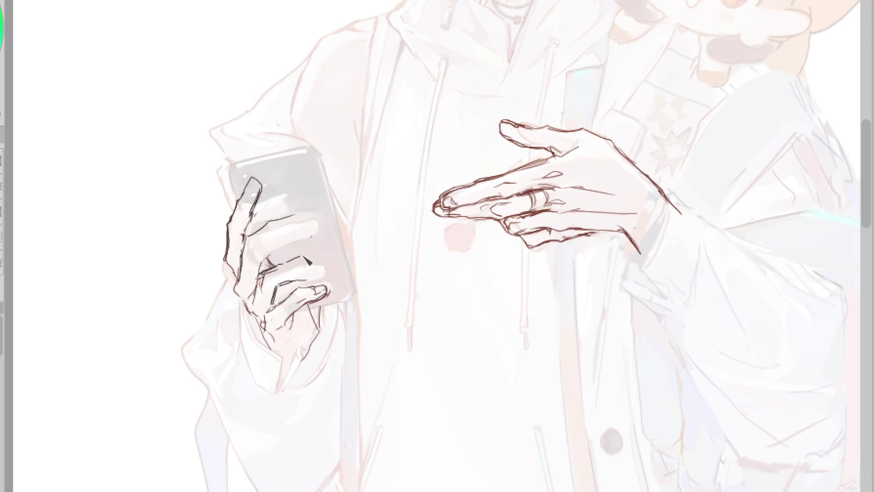
pyautogui.hotkey('ctrl', 'z')
pyautogui.hotkey('ctrl', 'z')
pyautogui.press('h')
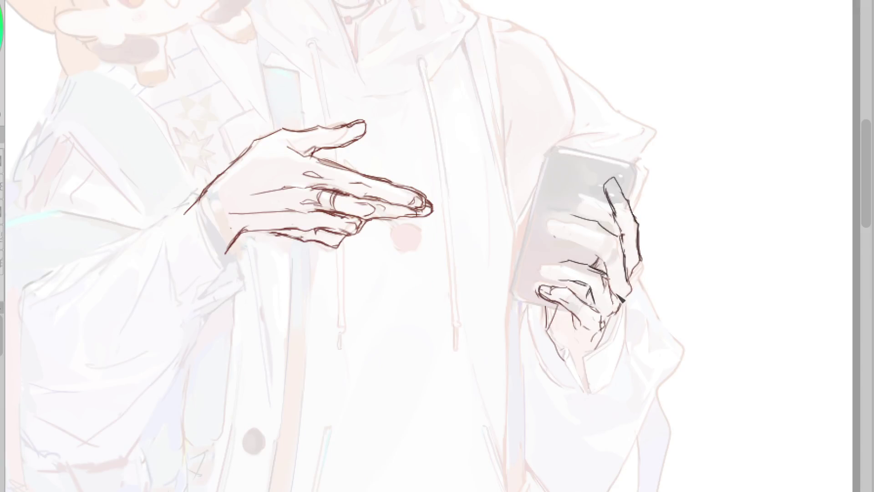
pyautogui.moveTo(567, 266)
pyautogui.mouseDown()
pyautogui.moveTo(596, 271)
pyautogui.moveTo(624, 303)
pyautogui.mouseUp()
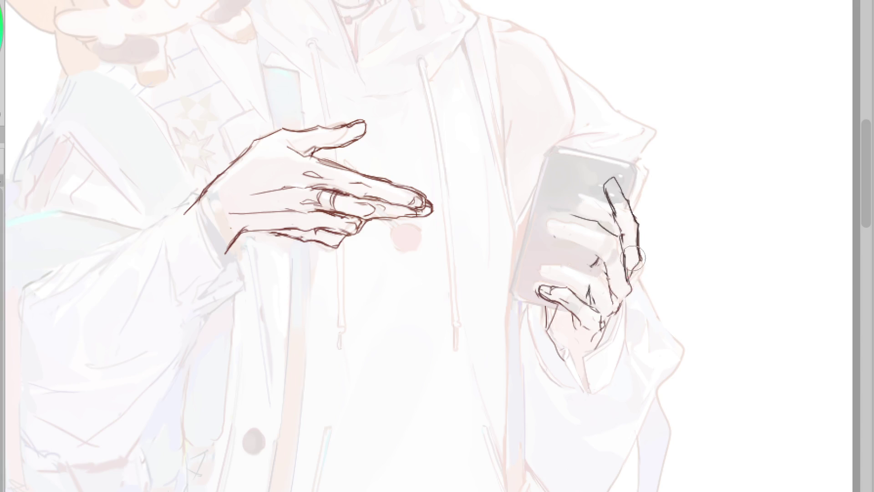
pyautogui.press('h')
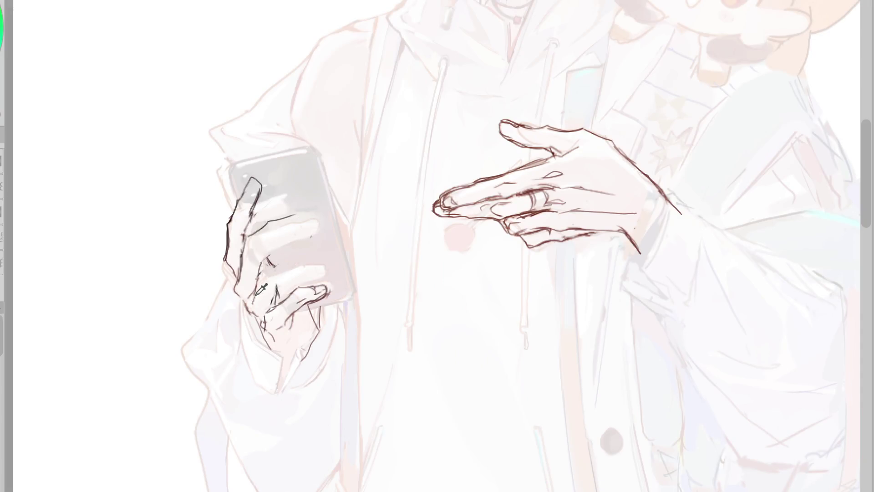
# Redraw the phone hand's finger lines, index finger curve and a rounded fingertip
pyautogui.moveTo(263, 275); pyautogui.dragTo(296, 261)
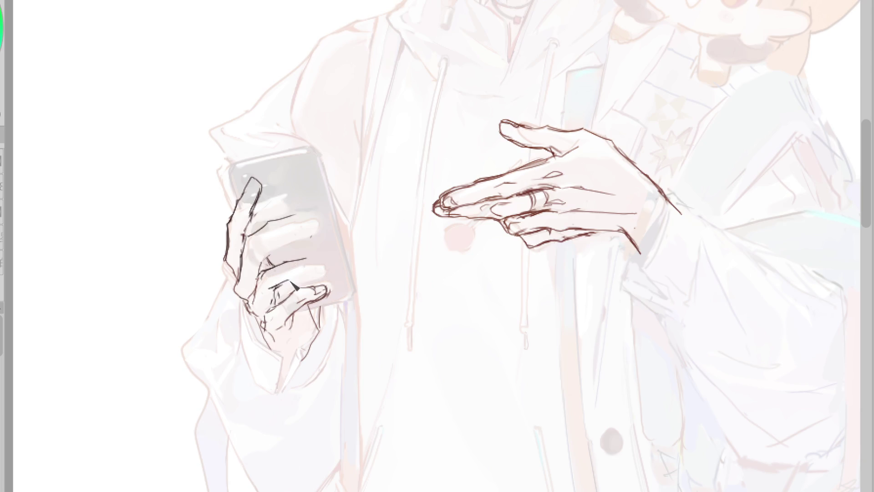
pyautogui.moveTo(275, 288)
pyautogui.mouseDown()
pyautogui.moveTo(296, 285)
pyautogui.moveTo(298, 269)
pyautogui.mouseUp()
pyautogui.hotkey('ctrl', 'z')
pyautogui.hotkey('ctrl', 'z')
pyautogui.hotkey('ctrl', 'z')
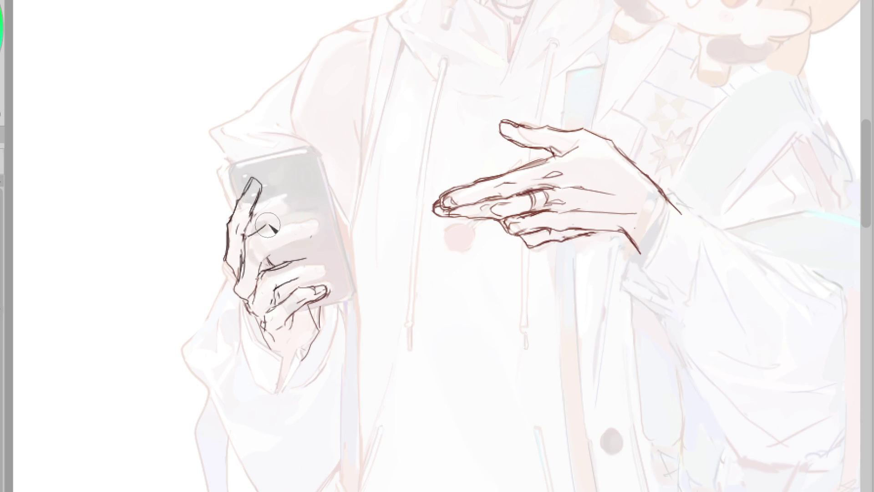
pyautogui.moveTo(293, 221)
pyautogui.mouseDown()
pyautogui.moveTo(269, 258)
pyautogui.moveTo(272, 223)
pyautogui.moveTo(281, 243)
pyautogui.mouseUp()
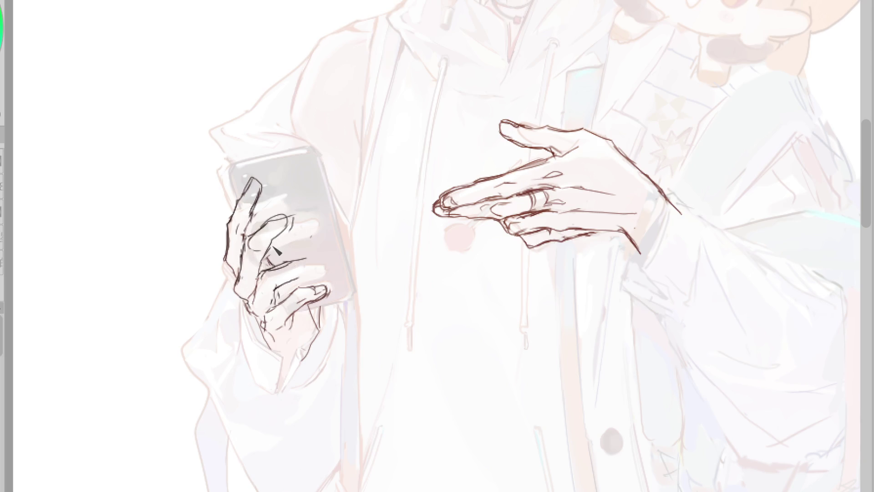
pyautogui.moveTo(278, 223); pyautogui.dragTo(287, 233)
pyautogui.hotkey('ctrl', 'z')
pyautogui.moveTo(273, 213); pyautogui.dragTo(285, 219)
pyautogui.moveTo(264, 184); pyautogui.dragTo(260, 179)
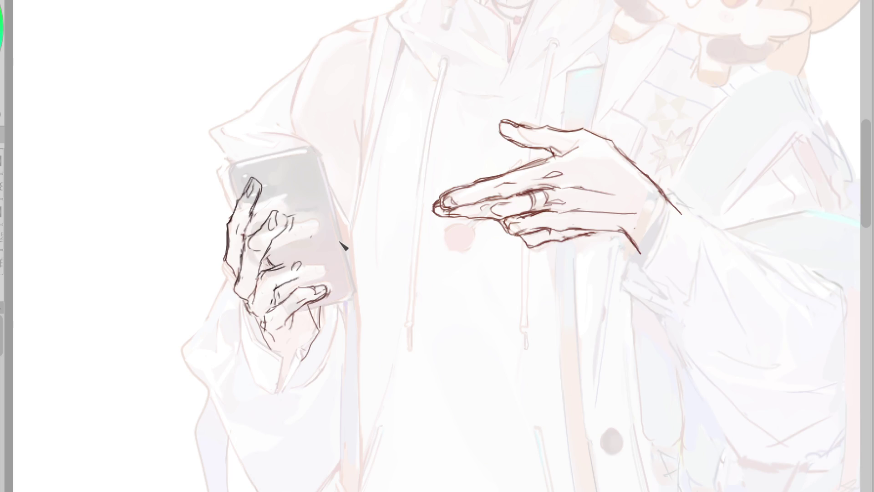
# In mirrored view, add fingertip and finger outline strokes to the phone hand
pyautogui.press('h')
pyautogui.moveTo(593, 215); pyautogui.dragTo(620, 259)
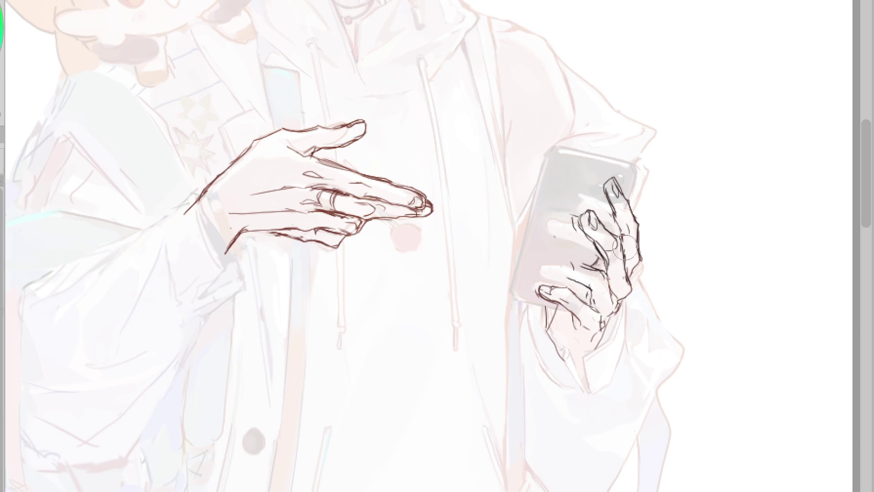
pyautogui.moveTo(611, 261); pyautogui.dragTo(627, 286)
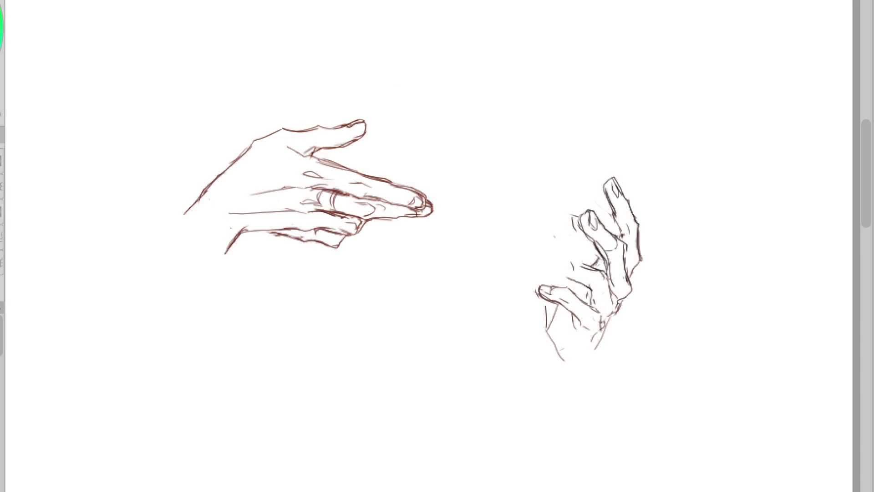
# In mirrored view, outline the phone hand's fingertip, lower finger and wrist line
pyautogui.moveTo(592, 268); pyautogui.dragTo(596, 279)
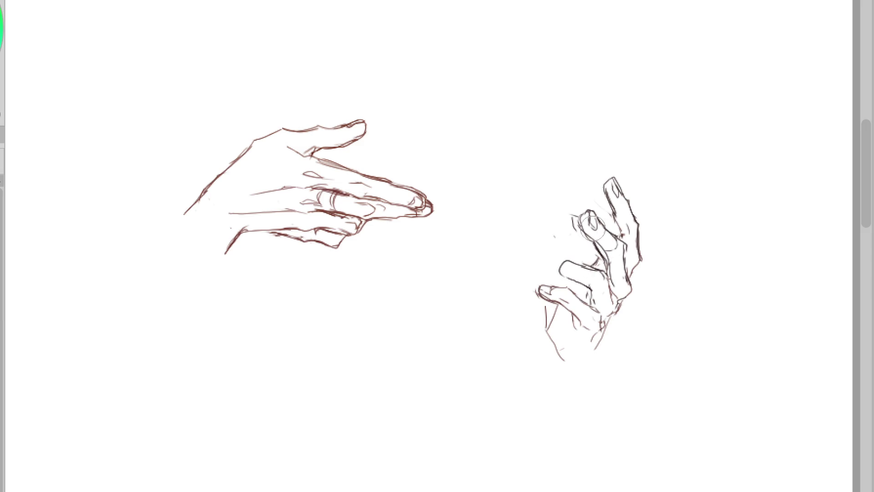
pyautogui.moveTo(581, 209); pyautogui.dragTo(595, 244)
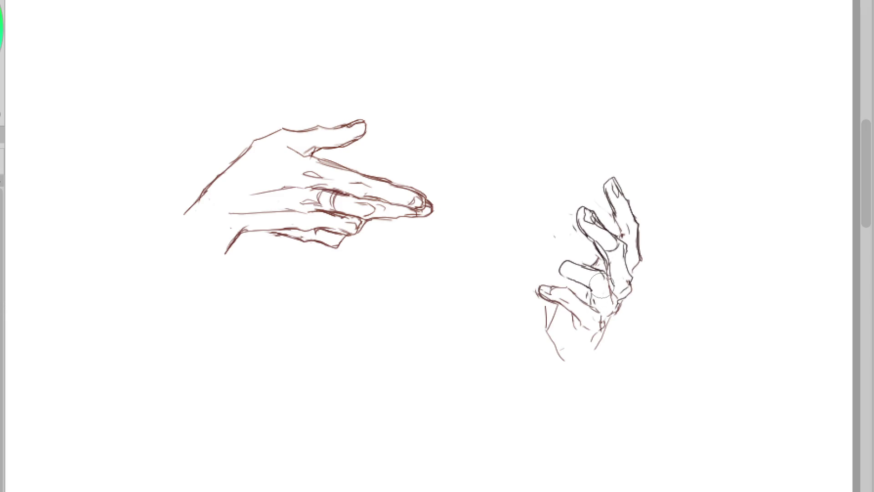
pyautogui.moveTo(552, 310); pyautogui.dragTo(570, 365)
pyautogui.moveTo(594, 276)
pyautogui.mouseDown()
pyautogui.moveTo(565, 273)
pyautogui.moveTo(606, 262)
pyautogui.moveTo(594, 262)
pyautogui.mouseUp()
pyautogui.press('h')
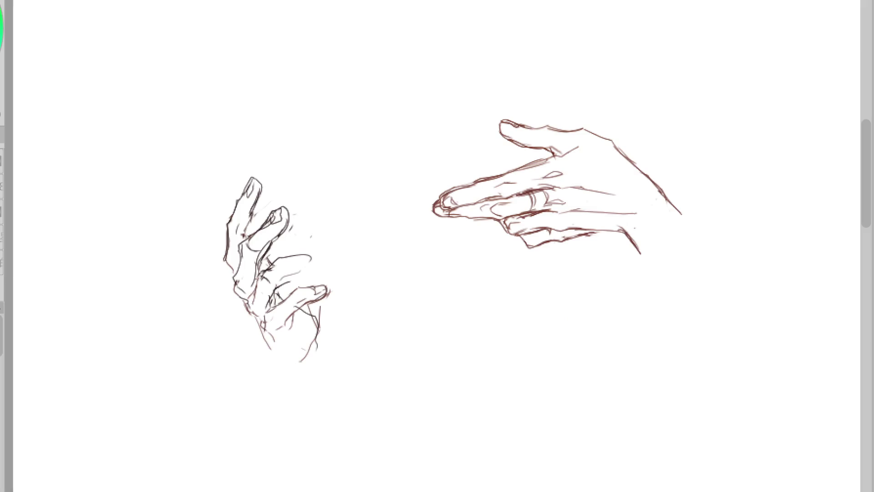
# Draw the phone hand's lower fingers, upper finger contour, top nail line and palm lines
pyautogui.moveTo(289, 275)
pyautogui.mouseDown()
pyautogui.moveTo(275, 298)
pyautogui.moveTo(253, 305)
pyautogui.mouseUp()
pyautogui.moveTo(268, 275); pyautogui.dragTo(310, 258)
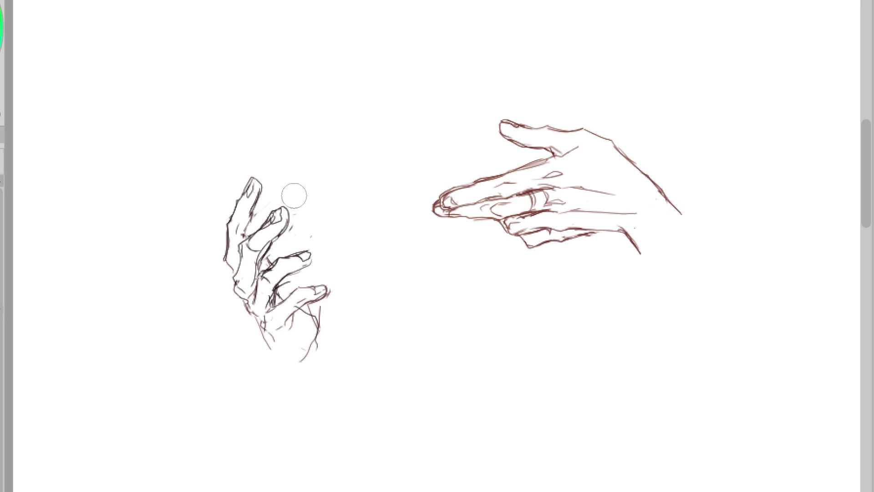
pyautogui.moveTo(254, 183)
pyautogui.mouseDown()
pyautogui.moveTo(253, 222)
pyautogui.moveTo(272, 233)
pyautogui.moveTo(266, 211)
pyautogui.moveTo(278, 228)
pyautogui.moveTo(267, 237)
pyautogui.moveTo(275, 230)
pyautogui.moveTo(273, 245)
pyautogui.moveTo(252, 260)
pyautogui.mouseUp()
pyautogui.hotkey('ctrl', 'z')
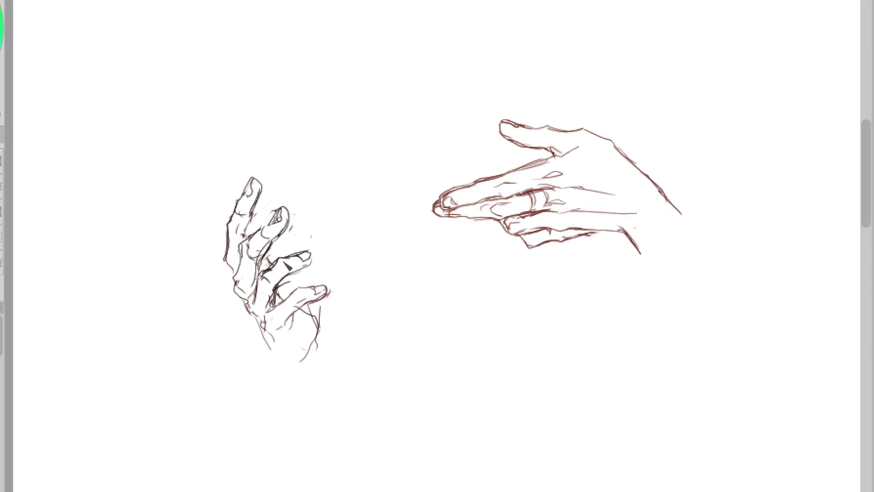
pyautogui.moveTo(280, 278)
pyautogui.mouseDown()
pyautogui.moveTo(248, 313)
pyautogui.moveTo(267, 319)
pyautogui.moveTo(272, 283)
pyautogui.moveTo(267, 293)
pyautogui.mouseUp()
# Erase the middle finger and middle fingertip lines on the phone hand
pyautogui.press('e')
pyautogui.moveTo(325, 248); pyautogui.dragTo(276, 268)
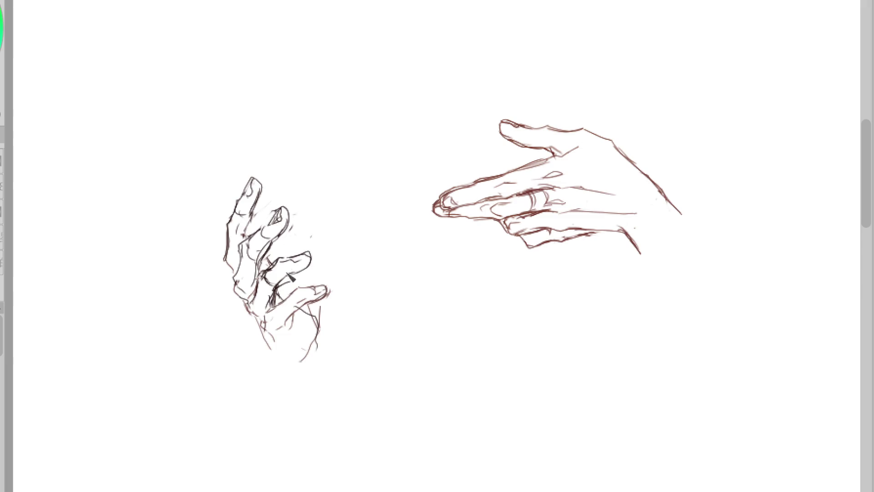
pyautogui.moveTo(311, 255); pyautogui.dragTo(287, 266)
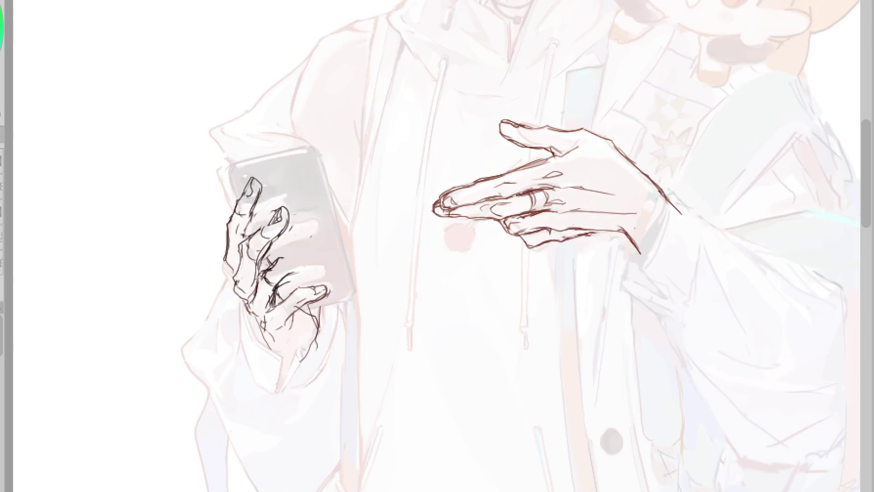
# Reshape the phone hand's finger outline, keeping the ring-finger line intact
pyautogui.press('e')
pyautogui.moveTo(309, 245)
pyautogui.mouseDown()
pyautogui.moveTo(273, 258)
pyautogui.moveTo(277, 214)
pyautogui.moveTo(287, 231)
pyautogui.mouseUp()
pyautogui.hotkey('ctrl', 'z')
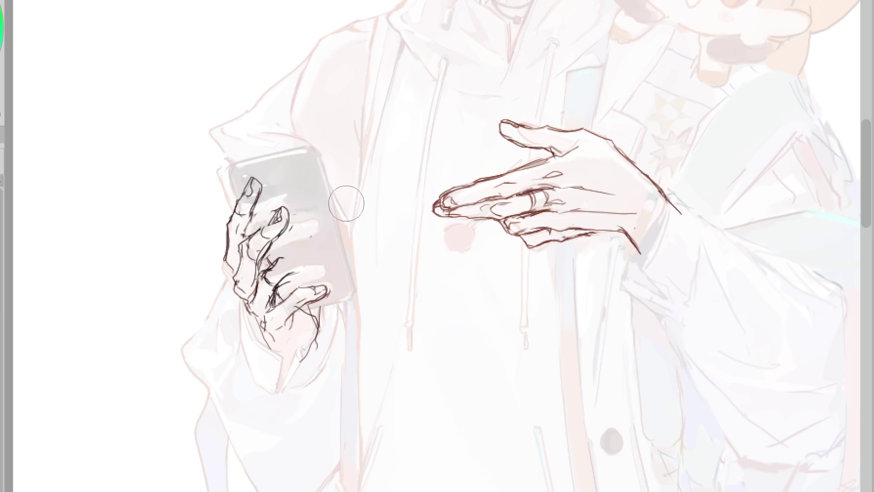
pyautogui.press('p')
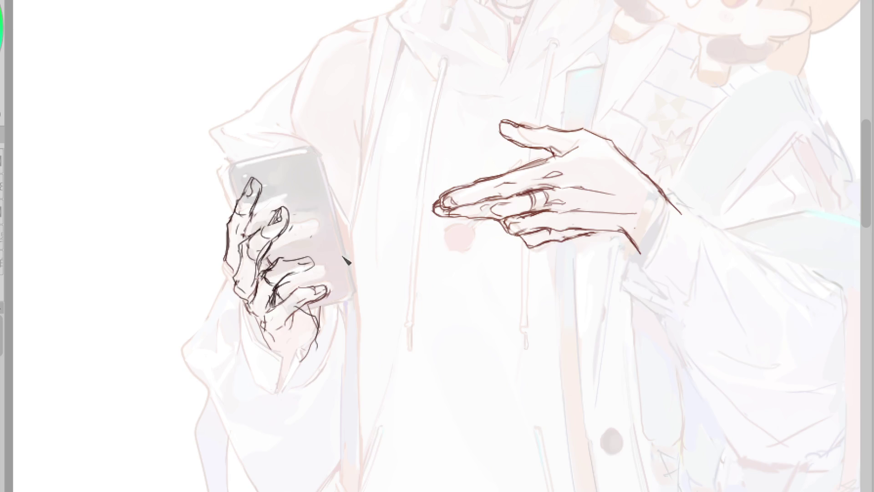
pyautogui.press('e')
pyautogui.moveTo(282, 209)
pyautogui.mouseDown()
pyautogui.moveTo(292, 228)
pyautogui.moveTo(298, 217)
pyautogui.moveTo(277, 224)
pyautogui.moveTo(298, 216)
pyautogui.mouseUp()
pyautogui.press('p')
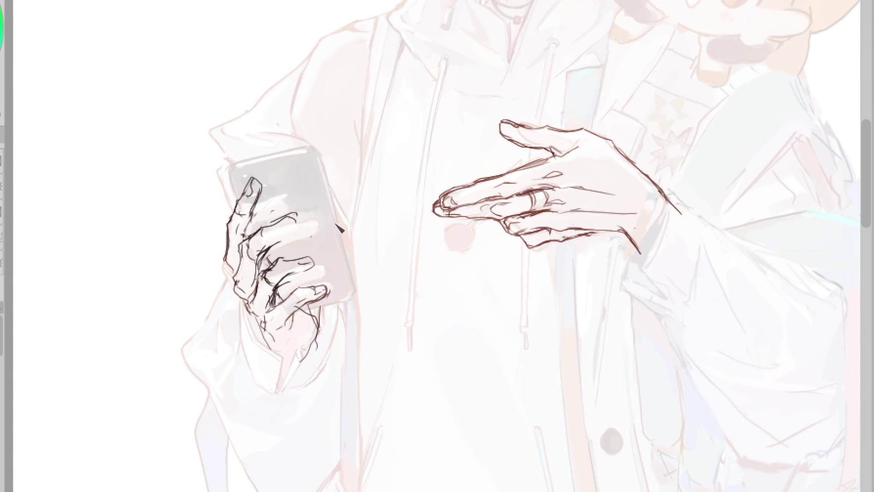
pyautogui.press('e')
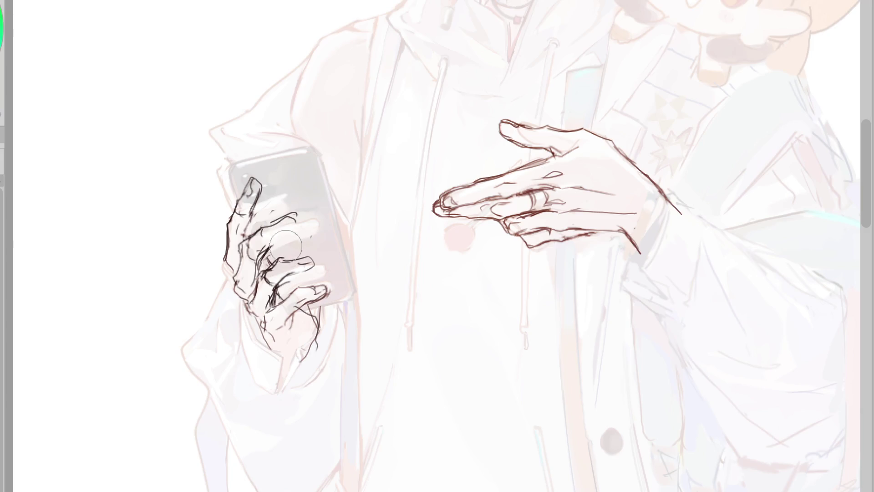
pyautogui.press('p')
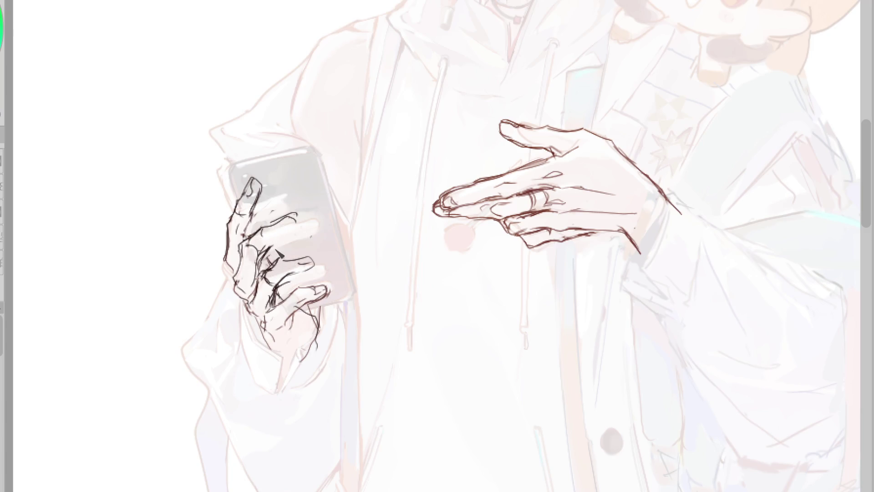
# Ink the finger outline and erase the index top, discarding the trial thumb and index strokes
pyautogui.moveTo(289, 228)
pyautogui.mouseDown()
pyautogui.moveTo(306, 217)
pyautogui.moveTo(282, 237)
pyautogui.mouseUp()
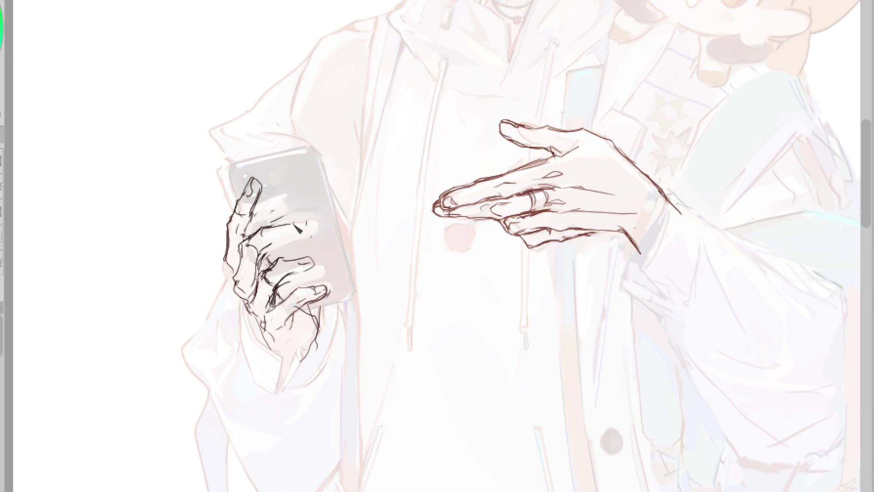
pyautogui.moveTo(272, 225); pyautogui.dragTo(294, 222)
pyautogui.press('e')
pyautogui.moveTo(253, 184); pyautogui.dragTo(230, 245)
pyautogui.press('p')
pyautogui.moveTo(230, 241); pyautogui.dragTo(246, 264)
pyautogui.moveTo(237, 229)
pyautogui.mouseDown()
pyautogui.moveTo(255, 193)
pyautogui.moveTo(263, 214)
pyautogui.mouseUp()
pyautogui.hotkey('ctrl', 'z')
pyautogui.hotkey('ctrl', 'z')
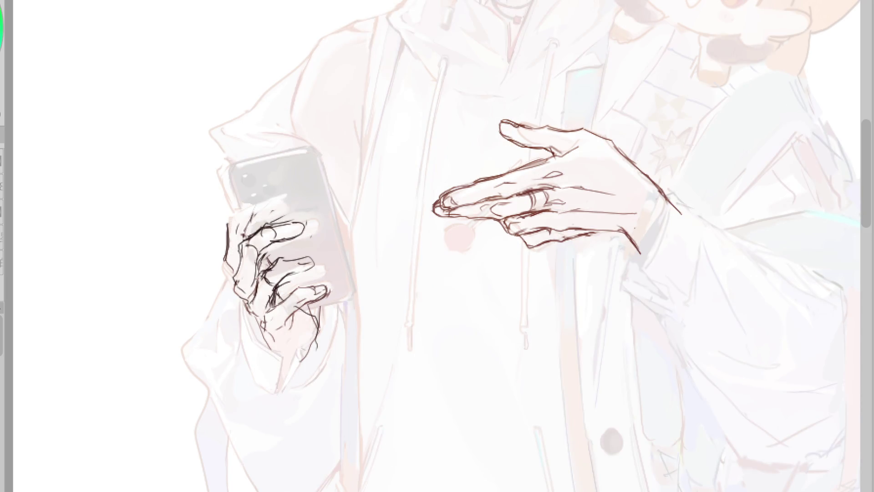
# Hide the illustration, ink the curled hand's left contour and add a nail on the raised fingertip
pyautogui.press('e')
pyautogui.press('p')
pyautogui.moveTo(244, 233)
pyautogui.mouseDown()
pyautogui.moveTo(234, 254)
pyautogui.moveTo(226, 209)
pyautogui.moveTo(246, 211)
pyautogui.moveTo(243, 232)
pyautogui.moveTo(225, 238)
pyautogui.mouseUp()
pyautogui.hotkey('ctrl', 'z')
pyautogui.moveTo(235, 193); pyautogui.dragTo(237, 186)
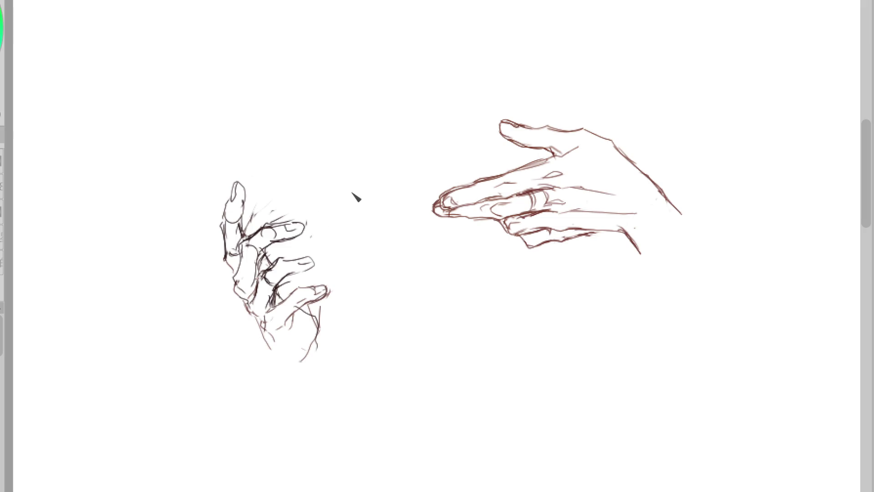
# In mirrored view, reshape the top fingertip nail and redraw the curled hand's lower finger and palm
pyautogui.press('h')
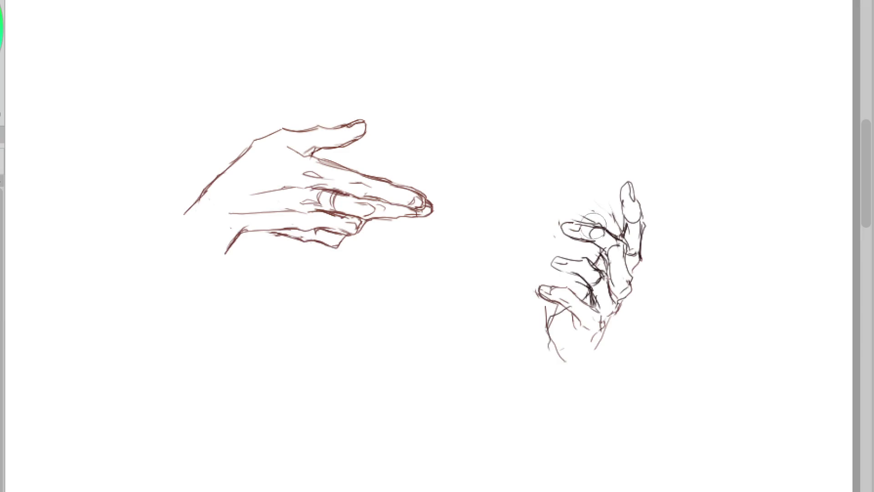
pyautogui.moveTo(635, 214)
pyautogui.mouseDown()
pyautogui.moveTo(621, 188)
pyautogui.moveTo(631, 222)
pyautogui.mouseUp()
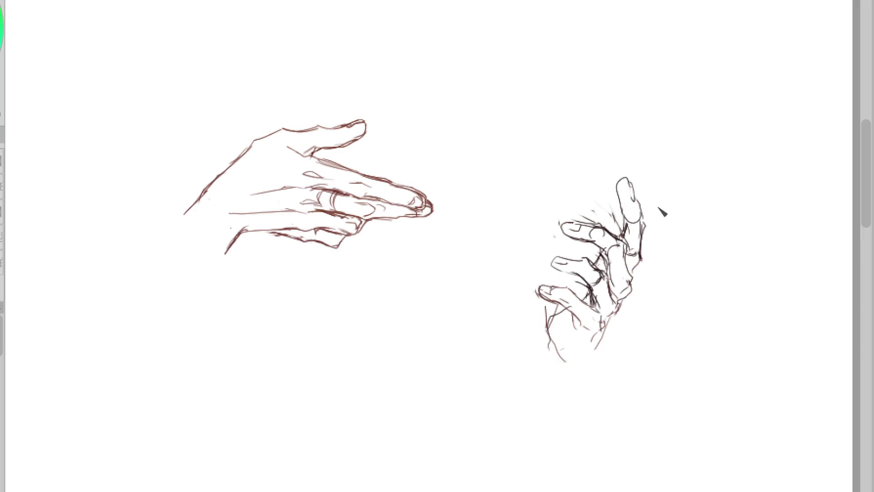
pyautogui.moveTo(530, 285)
pyautogui.mouseDown()
pyautogui.moveTo(573, 307)
pyautogui.moveTo(624, 308)
pyautogui.moveTo(587, 318)
pyautogui.moveTo(574, 303)
pyautogui.moveTo(601, 326)
pyautogui.moveTo(548, 300)
pyautogui.moveTo(600, 331)
pyautogui.mouseUp()
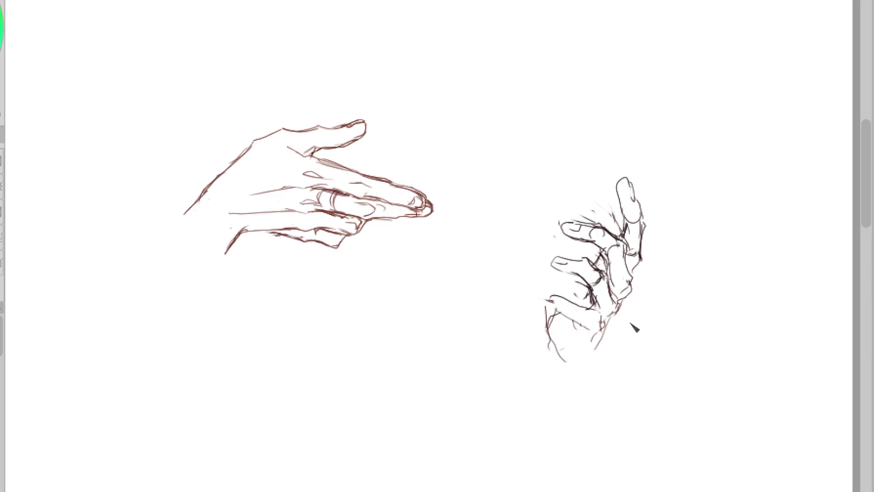
pyautogui.press('h')
pyautogui.moveTo(302, 321)
pyautogui.mouseDown()
pyautogui.moveTo(287, 331)
pyautogui.moveTo(279, 307)
pyautogui.moveTo(305, 286)
pyautogui.moveTo(309, 295)
pyautogui.moveTo(287, 304)
pyautogui.moveTo(297, 311)
pyautogui.moveTo(287, 337)
pyautogui.mouseUp()
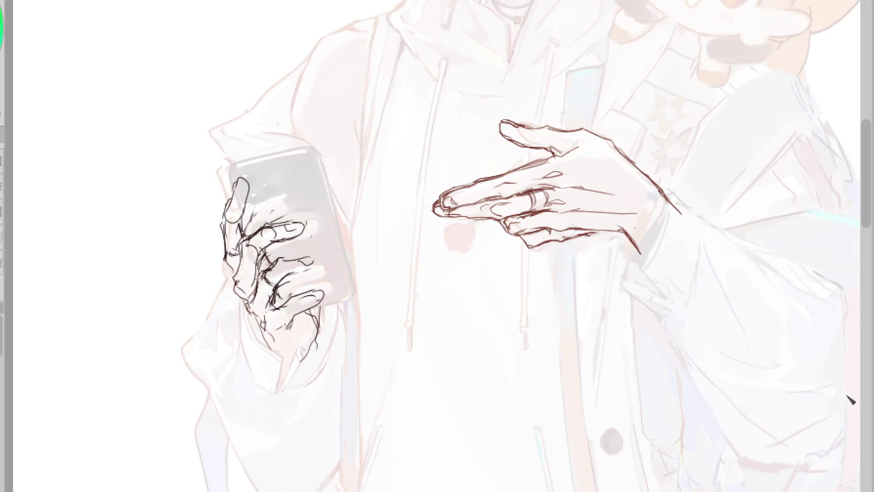
# Redraw the phone hand's outer outline, fingers over the phone, thumb, palm and knuckle lines
pyautogui.moveTo(268, 335)
pyautogui.mouseDown()
pyautogui.moveTo(285, 362)
pyautogui.moveTo(306, 364)
pyautogui.moveTo(329, 302)
pyautogui.mouseUp()
pyautogui.moveTo(287, 225); pyautogui.dragTo(285, 202)
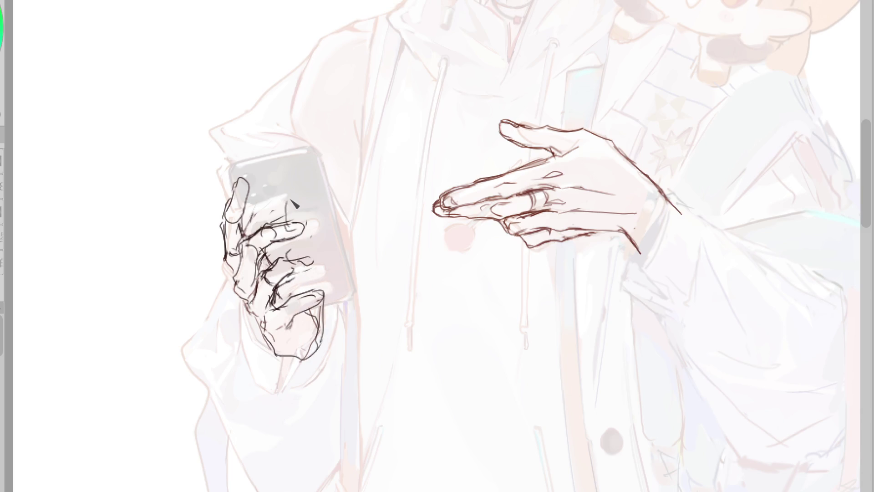
pyautogui.moveTo(299, 244)
pyautogui.mouseDown()
pyautogui.moveTo(295, 229)
pyautogui.moveTo(295, 248)
pyautogui.mouseUp()
pyautogui.moveTo(286, 202)
pyautogui.mouseDown()
pyautogui.moveTo(291, 264)
pyautogui.moveTo(314, 258)
pyautogui.mouseUp()
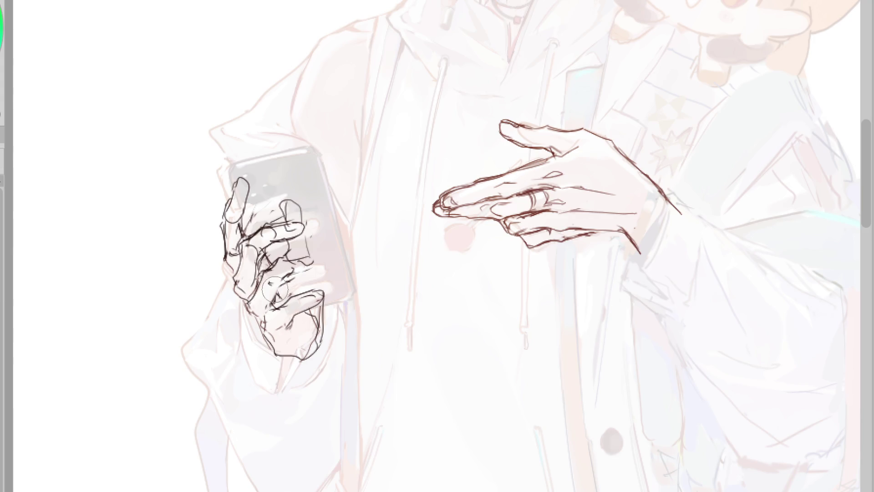
pyautogui.moveTo(285, 273)
pyautogui.mouseDown()
pyautogui.moveTo(312, 262)
pyautogui.moveTo(327, 273)
pyautogui.mouseUp()
pyautogui.moveTo(268, 280)
pyautogui.mouseDown()
pyautogui.moveTo(283, 328)
pyautogui.moveTo(324, 297)
pyautogui.mouseUp()
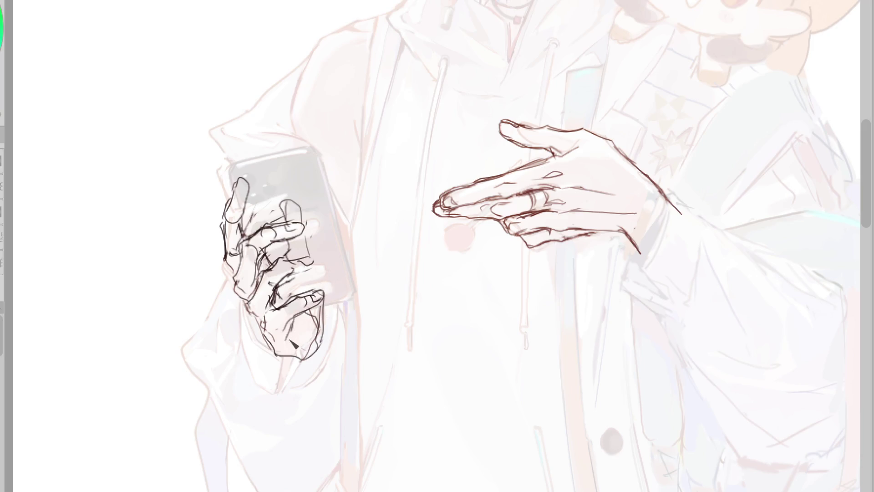
pyautogui.moveTo(292, 275); pyautogui.dragTo(282, 290)
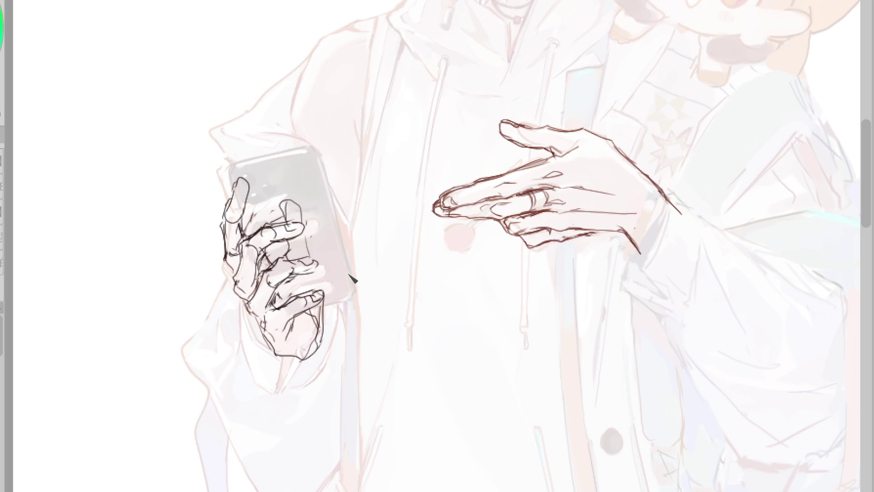
pyautogui.moveTo(263, 306)
pyautogui.mouseDown()
pyautogui.moveTo(278, 283)
pyautogui.moveTo(286, 288)
pyautogui.mouseUp()
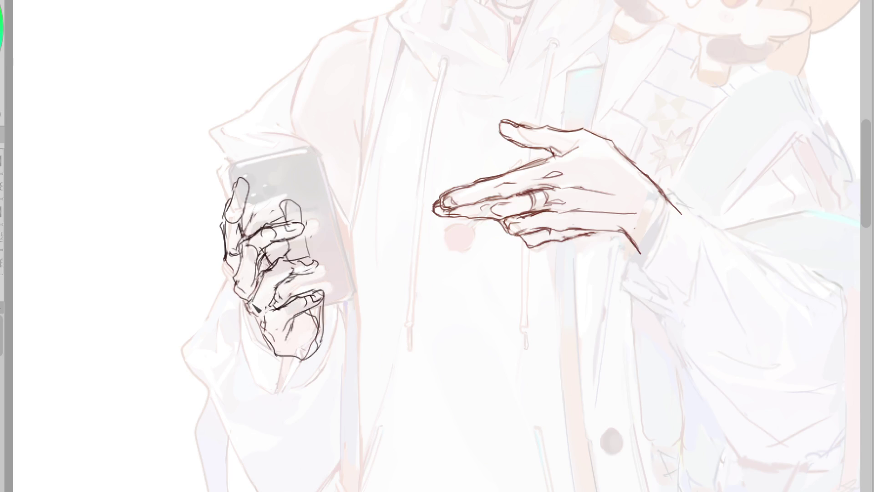
pyautogui.moveTo(296, 260); pyautogui.dragTo(317, 267)
# In mirrored view, add an index finger line and palm crease, then undo and restore the base strokes
pyautogui.press('h')
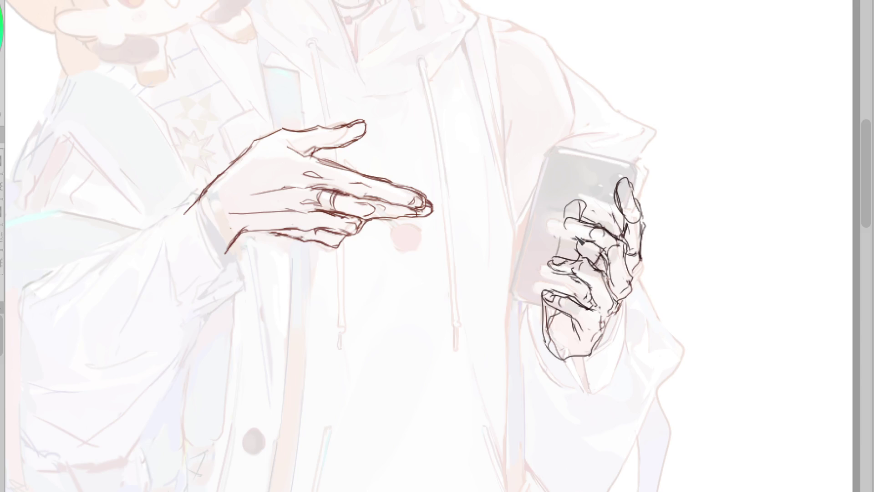
pyautogui.moveTo(592, 219)
pyautogui.mouseDown()
pyautogui.moveTo(565, 234)
pyautogui.moveTo(610, 244)
pyautogui.mouseUp()
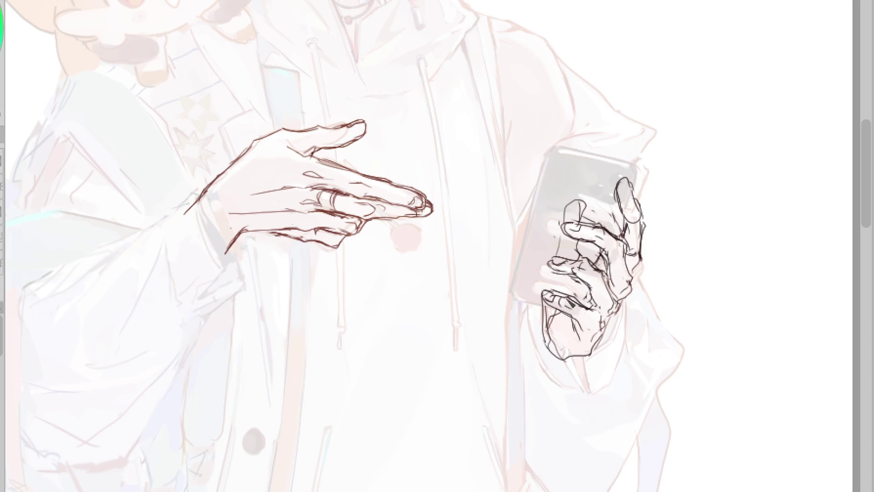
pyautogui.moveTo(564, 315); pyautogui.dragTo(587, 333)
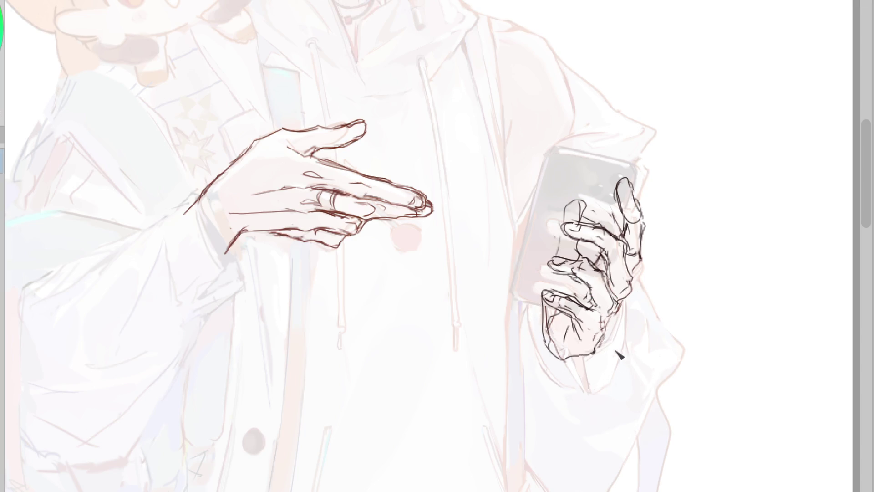
pyautogui.press('h')
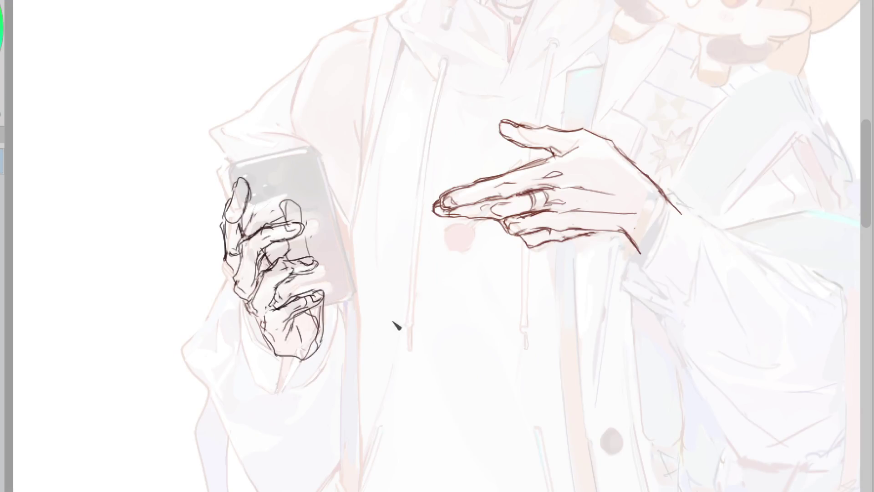
pyautogui.hotkey('ctrl', 'z')
pyautogui.hotkey('ctrl', 'z')
pyautogui.hotkey('ctrl', 'z')
pyautogui.moveTo(347, 137)
pyautogui.mouseDown()
pyautogui.moveTo(248, 429)
pyautogui.moveTo(354, 130)
pyautogui.mouseUp()
pyautogui.hotkey('ctrl', 'z')
# Lasso the phone hand and nudge it slightly up and left
pyautogui.moveTo(296, 162); pyautogui.dragTo(314, 158)
pyautogui.hotkey('ctrl', 't')
pyautogui.moveTo(329, 364); pyautogui.dragTo(323, 363)
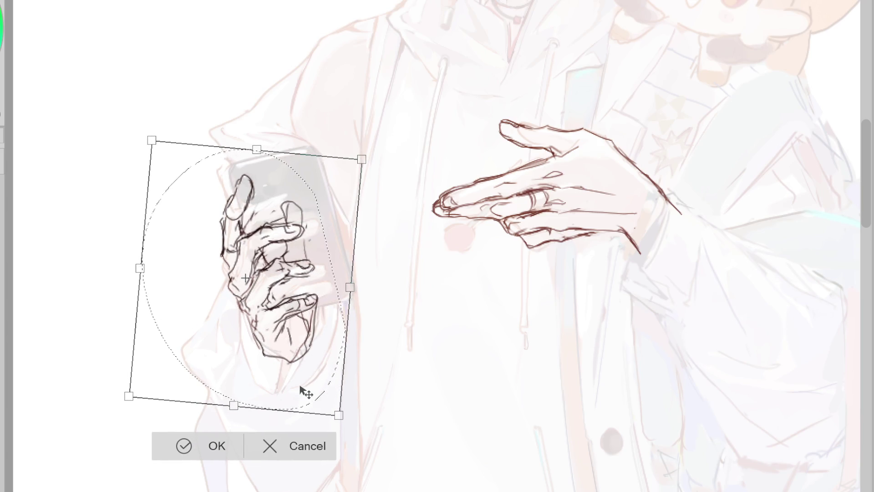
pyautogui.click(187, 446)
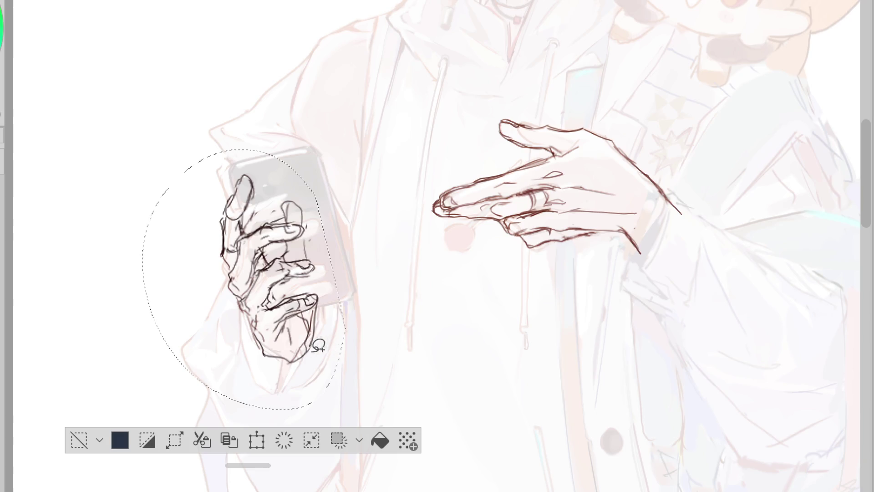
# Redraw the lines at the hand's base and add a new finger outline over the phone
pyautogui.moveTo(300, 319); pyautogui.dragTo(293, 359)
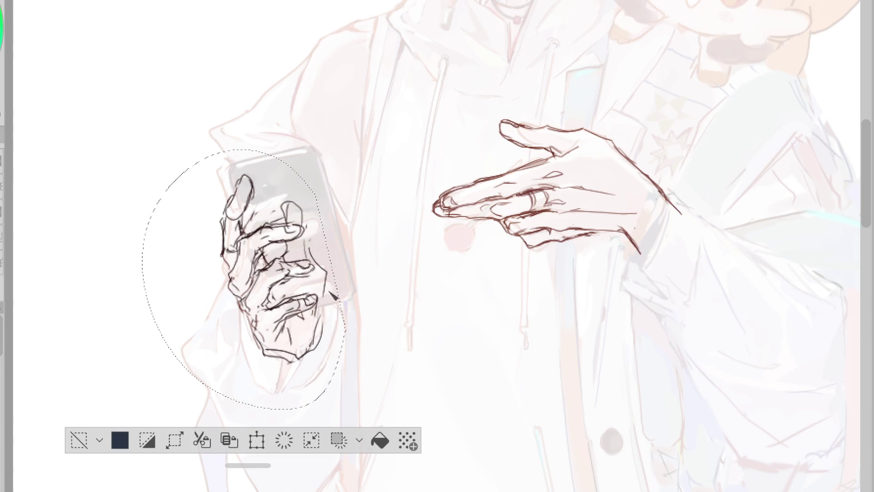
pyautogui.moveTo(284, 207); pyautogui.dragTo(302, 222)
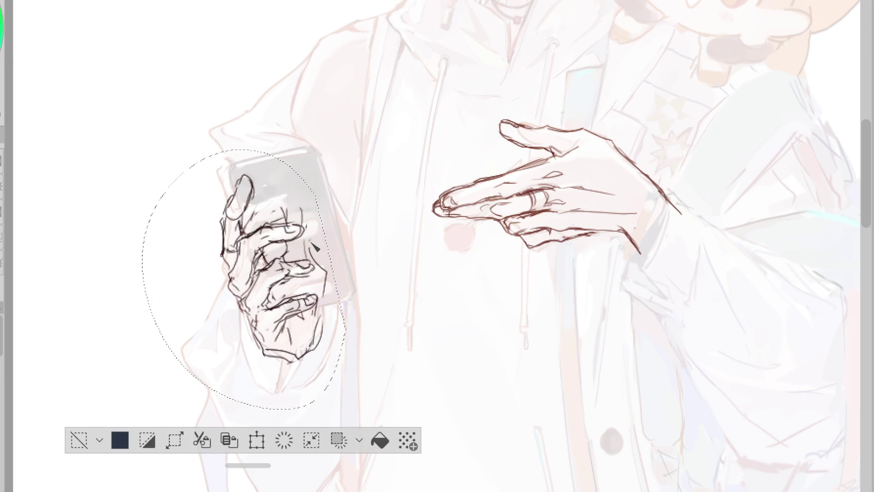
pyautogui.press('e')
pyautogui.press('p')
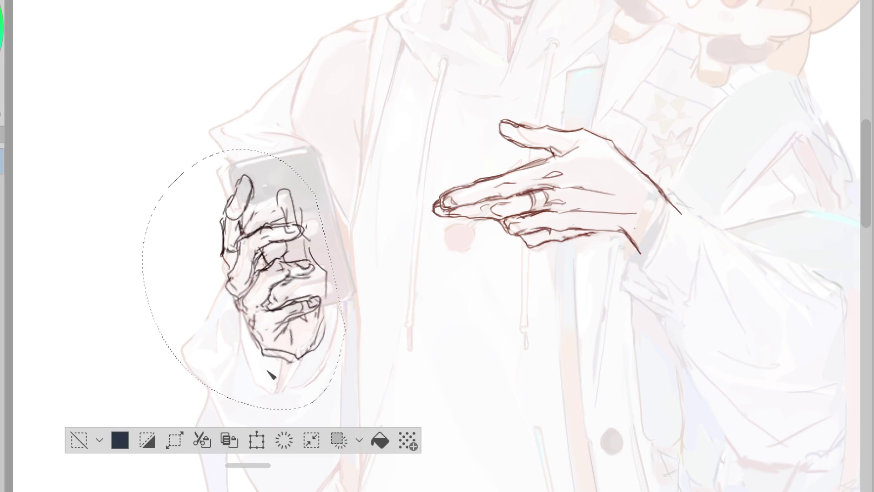
pyautogui.press('e')
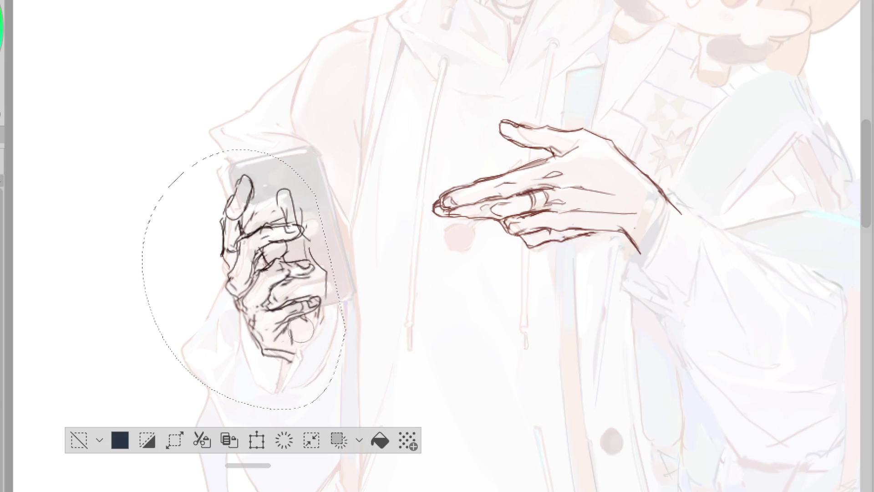
# Move the selected hand slightly and rotate it about 2° clockwise
pyautogui.hotkey('ctrl', 't')
pyautogui.moveTo(322, 378)
pyautogui.mouseDown()
pyautogui.moveTo(336, 344)
pyautogui.moveTo(318, 368)
pyautogui.mouseUp()
pyautogui.moveTo(374, 350); pyautogui.dragTo(376, 356)
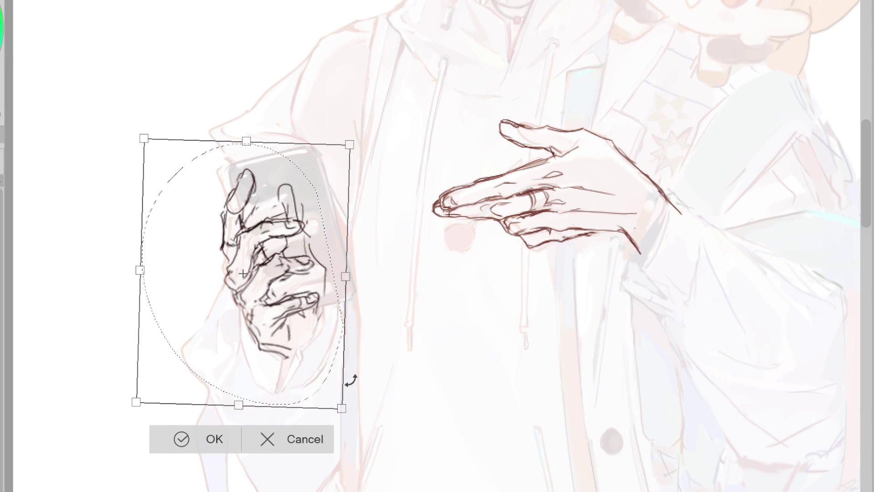
pyautogui.click(231, 444)
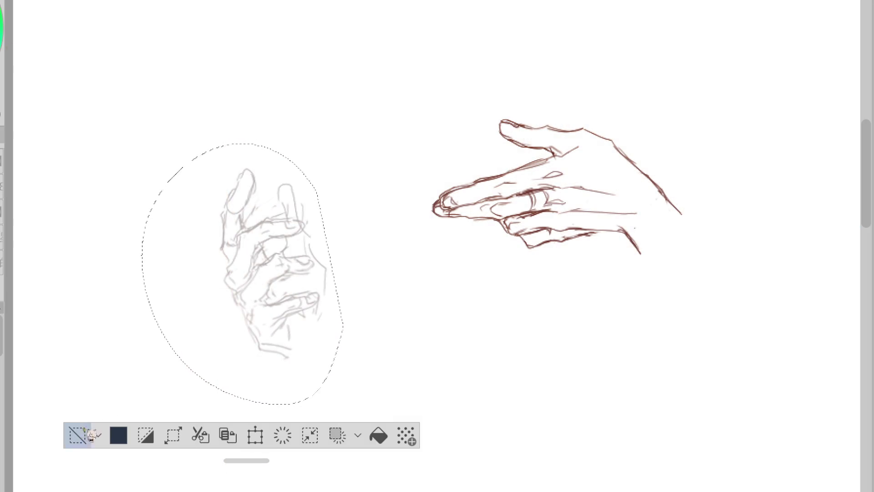
# Deselect the hand and trace the raised finger's left edge in red
pyautogui.hotkey('ctrl', 'd')
pyautogui.scroll(5, 267, 172)
pyautogui.moveTo(147, 349); pyautogui.dragTo(102, 242)
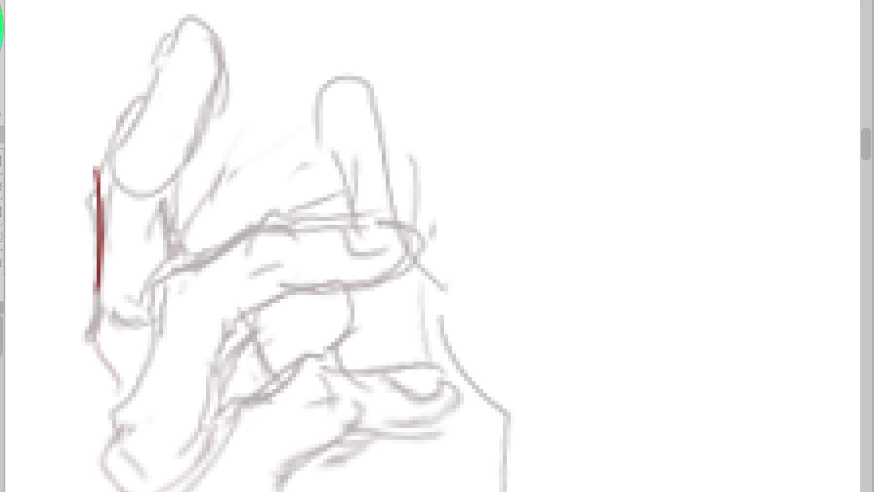
pyautogui.scroll(-3, 200, 138)
pyautogui.hotkey('ctrl', 'z')
pyautogui.moveTo(139, 162)
pyautogui.mouseDown()
pyautogui.moveTo(141, 234)
pyautogui.moveTo(157, 258)
pyautogui.mouseUp()
pyautogui.moveTo(142, 163); pyautogui.dragTo(143, 241)
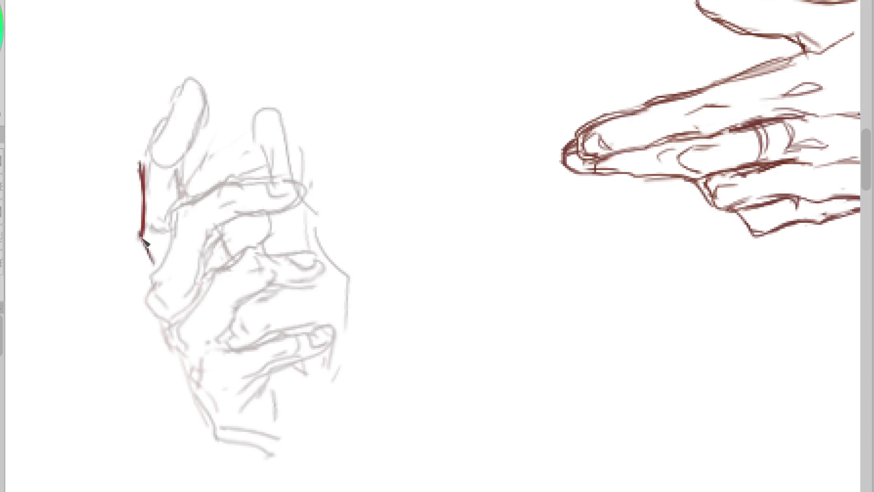
pyautogui.moveTo(142, 160)
pyautogui.mouseDown()
pyautogui.moveTo(168, 119)
pyautogui.moveTo(204, 97)
pyautogui.moveTo(187, 169)
pyautogui.mouseUp()
# Ink the raised fingertip outline, its right edge and a knuckle line in red
pyautogui.hotkey('ctrl', 'z')
pyautogui.moveTo(167, 121)
pyautogui.mouseDown()
pyautogui.moveTo(180, 88)
pyautogui.moveTo(175, 116)
pyautogui.mouseUp()
pyautogui.moveTo(183, 80)
pyautogui.mouseDown()
pyautogui.moveTo(200, 98)
pyautogui.moveTo(200, 137)
pyautogui.moveTo(178, 174)
pyautogui.moveTo(184, 202)
pyautogui.mouseUp()
pyautogui.moveTo(179, 164); pyautogui.dragTo(163, 175)
pyautogui.moveTo(169, 230)
pyautogui.mouseDown()
pyautogui.moveTo(157, 232)
pyautogui.moveTo(157, 291)
pyautogui.moveTo(181, 356)
pyautogui.mouseUp()
pyautogui.hotkey('ctrl', 'z')
pyautogui.hotkey('ctrl', 'z')
# Ink the hand's lower edge, inner finger line and curled finger knuckle, reinforcing the left edge
pyautogui.moveTo(151, 295); pyautogui.dragTo(171, 333)
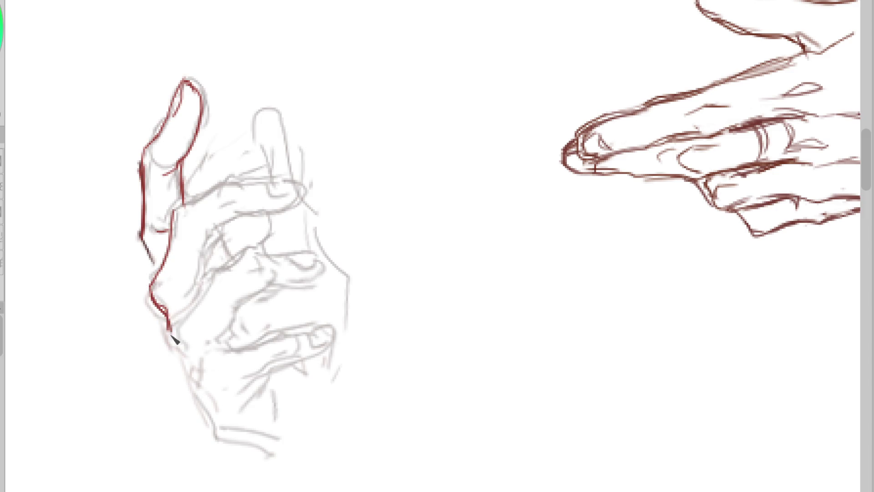
pyautogui.moveTo(196, 286); pyautogui.dragTo(207, 239)
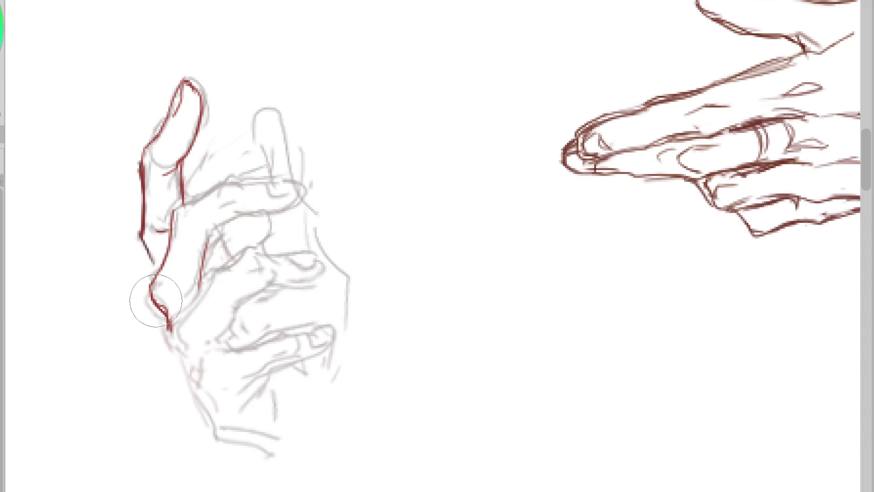
pyautogui.moveTo(152, 261); pyautogui.dragTo(159, 277)
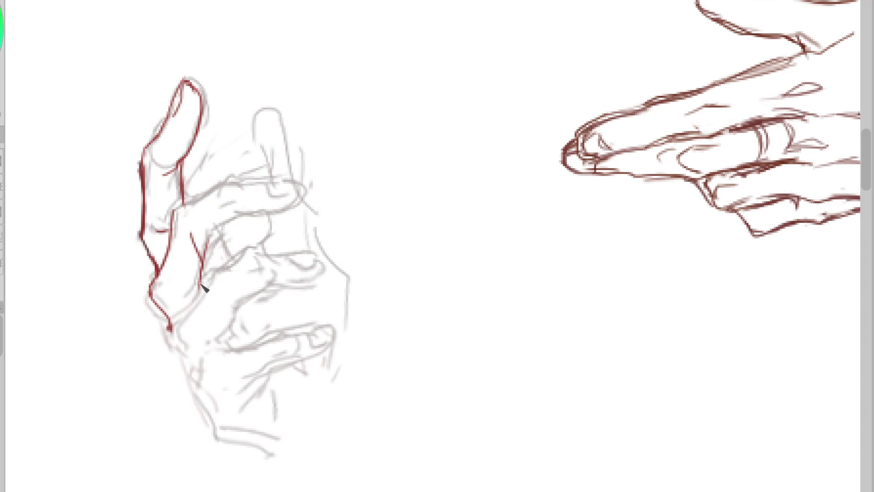
pyautogui.moveTo(207, 244); pyautogui.dragTo(216, 249)
pyautogui.hotkey('ctrl', 'z')
pyautogui.moveTo(142, 242); pyautogui.dragTo(160, 267)
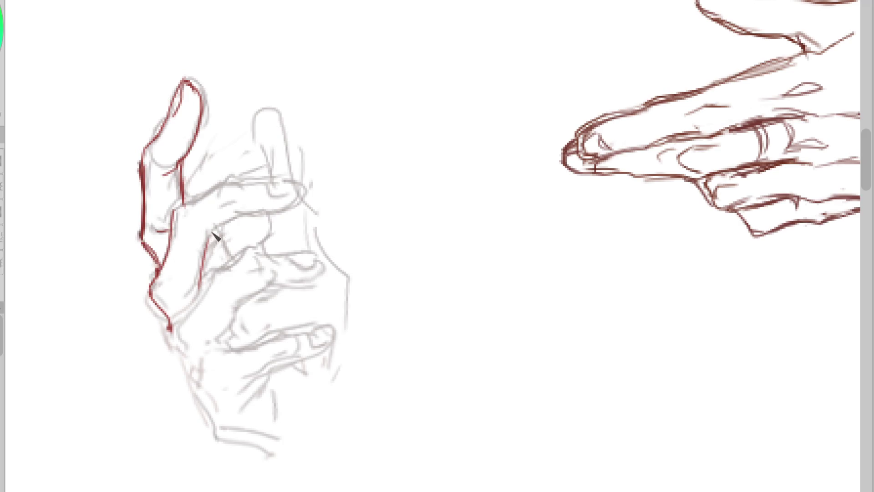
pyautogui.moveTo(203, 196)
pyautogui.mouseDown()
pyautogui.moveTo(179, 211)
pyautogui.moveTo(217, 185)
pyautogui.mouseUp()
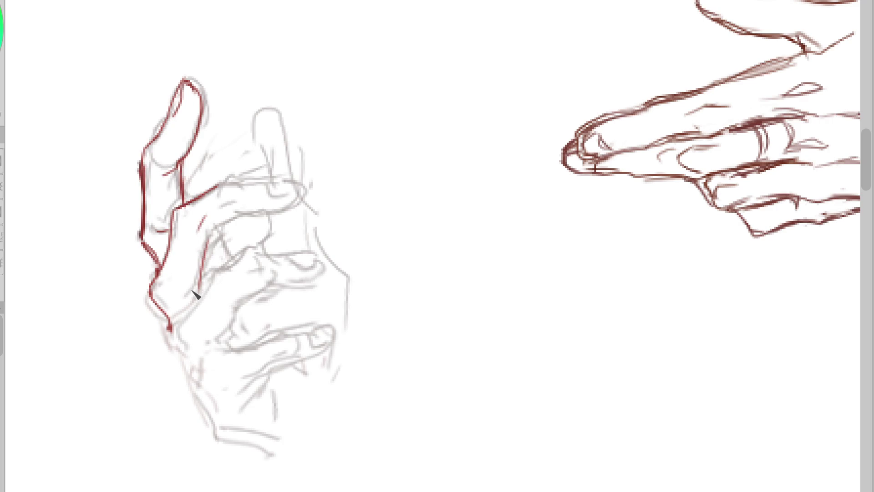
# Ink the long outline down the hand's side around the wrist, then check it mirrored
pyautogui.moveTo(186, 308)
pyautogui.mouseDown()
pyautogui.moveTo(219, 289)
pyautogui.moveTo(239, 257)
pyautogui.moveTo(211, 293)
pyautogui.moveTo(239, 251)
pyautogui.mouseUp()
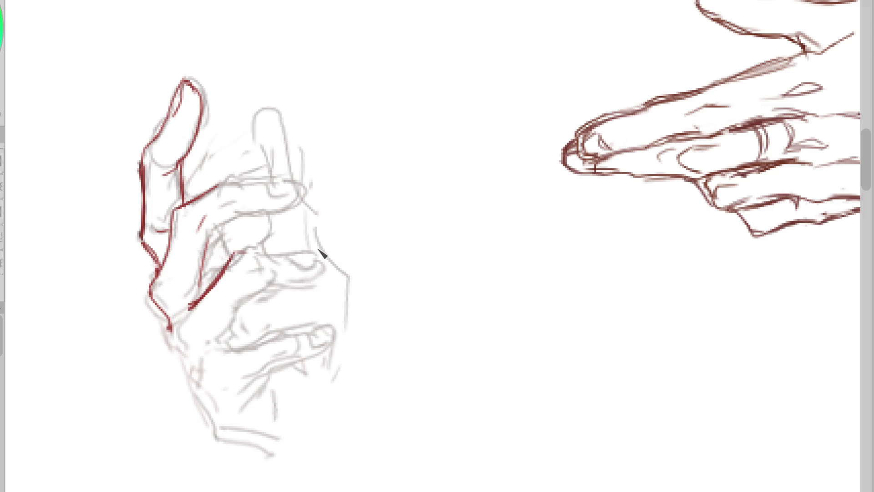
pyautogui.moveTo(175, 334)
pyautogui.mouseDown()
pyautogui.moveTo(186, 377)
pyautogui.moveTo(257, 455)
pyautogui.mouseUp()
pyautogui.hotkey('ctrl', 'z')
pyautogui.moveTo(200, 400); pyautogui.dragTo(230, 446)
pyautogui.hotkey('ctrl', 'z')
pyautogui.moveTo(200, 400)
pyautogui.mouseDown()
pyautogui.moveTo(214, 430)
pyautogui.moveTo(304, 444)
pyautogui.mouseUp()
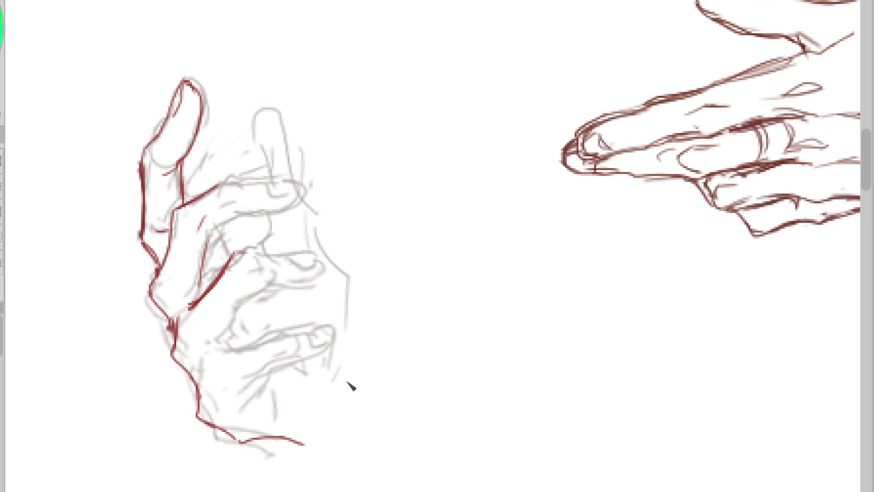
pyautogui.press('h')
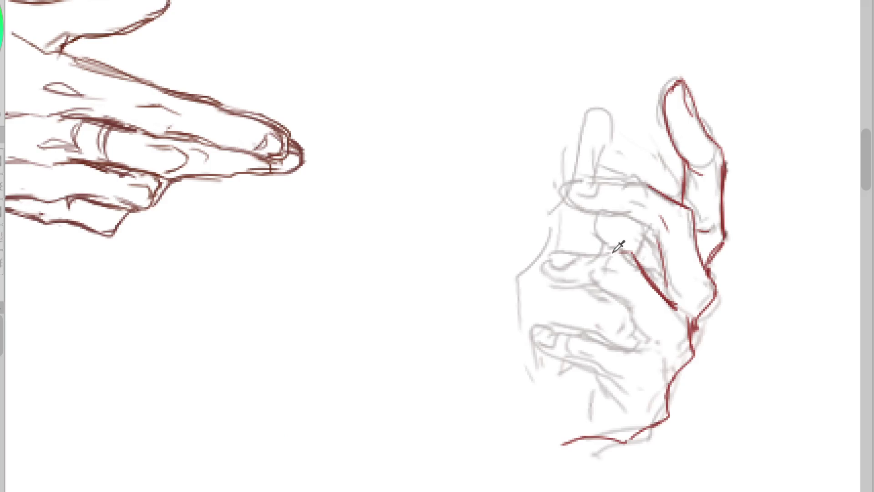
# Ink a shorter palm line and short hatching strokes on the fingers, undoing misplaced palm strokes
pyautogui.moveTo(607, 292); pyautogui.dragTo(641, 330)
pyautogui.press('h')
pyautogui.hotkey('ctrl', 'z')
pyautogui.hotkey('ctrl', 'z')
pyautogui.moveTo(261, 292); pyautogui.dragTo(219, 346)
pyautogui.hotkey('ctrl', 'z')
pyautogui.hotkey('ctrl', 'z')
pyautogui.moveTo(249, 305); pyautogui.dragTo(220, 344)
pyautogui.moveTo(234, 261); pyautogui.dragTo(228, 275)
pyautogui.moveTo(244, 215)
pyautogui.mouseDown()
pyautogui.moveTo(212, 241)
pyautogui.moveTo(218, 230)
pyautogui.mouseUp()
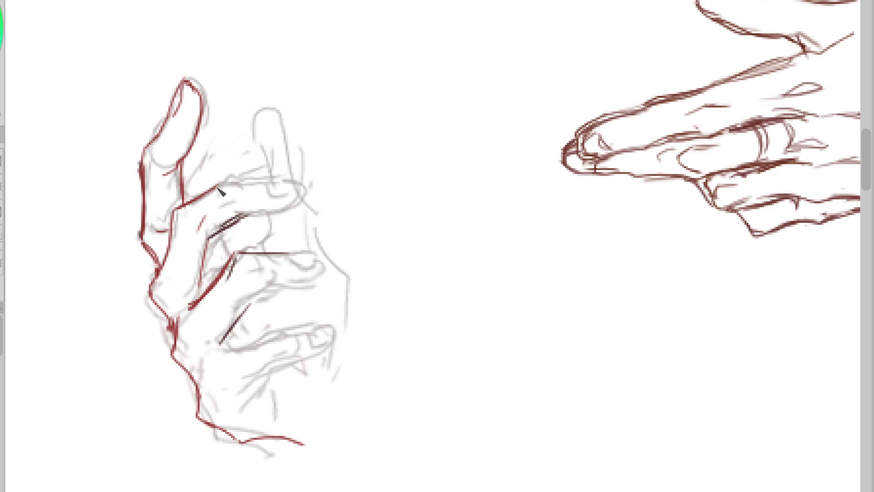
# Trace the curled finger's top as a straighter line and ink its underside
pyautogui.moveTo(223, 181)
pyautogui.mouseDown()
pyautogui.moveTo(289, 171)
pyautogui.moveTo(284, 203)
pyautogui.mouseUp()
pyautogui.hotkey('ctrl', 'z')
pyautogui.moveTo(224, 181)
pyautogui.mouseDown()
pyautogui.moveTo(302, 181)
pyautogui.moveTo(242, 221)
pyautogui.mouseUp()
pyautogui.moveTo(308, 192); pyautogui.dragTo(246, 219)
pyautogui.moveTo(257, 181)
pyautogui.mouseDown()
pyautogui.moveTo(300, 171)
pyautogui.moveTo(278, 187)
pyautogui.moveTo(292, 174)
pyautogui.moveTo(308, 183)
pyautogui.mouseUp()
pyautogui.hotkey('ctrl', 'z')
# Extend the finger's underside line, discarding trial palm and fingertip contour strokes
pyautogui.moveTo(222, 232); pyautogui.dragTo(205, 249)
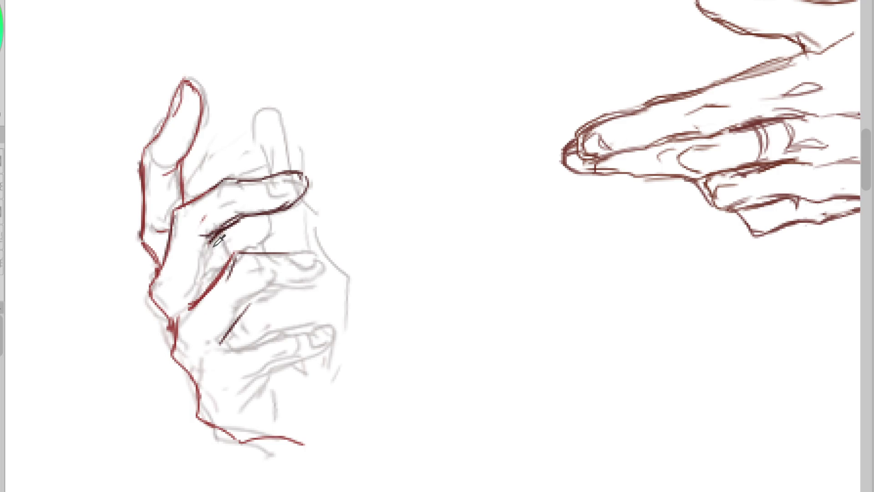
pyautogui.moveTo(208, 237)
pyautogui.mouseDown()
pyautogui.moveTo(201, 295)
pyautogui.moveTo(184, 319)
pyautogui.mouseUp()
pyautogui.hotkey('ctrl', 'z')
pyautogui.moveTo(250, 301); pyautogui.dragTo(219, 344)
pyautogui.hotkey('ctrl', 'z')
pyautogui.hotkey('ctrl', 'z')
pyautogui.moveTo(279, 180)
pyautogui.mouseDown()
pyautogui.moveTo(310, 174)
pyautogui.moveTo(298, 185)
pyautogui.mouseUp()
pyautogui.hotkey('ctrl', 'z')
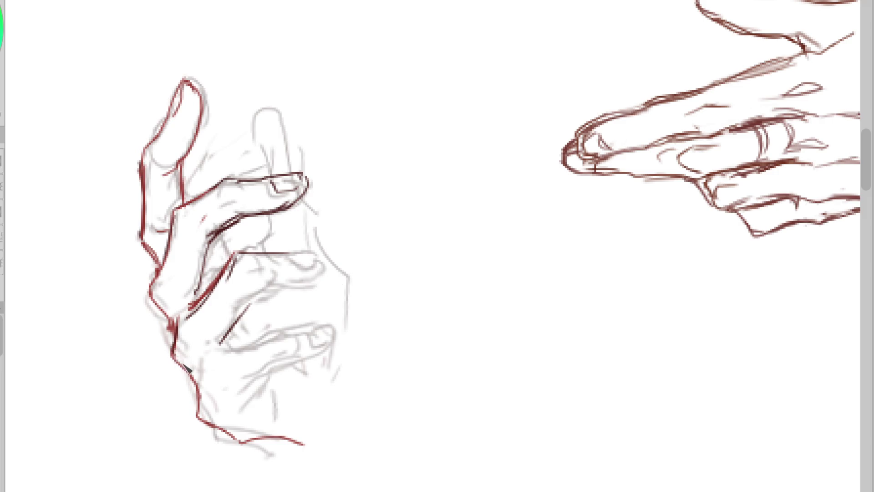
# Add short strokes near the wrist and knuckles, crease lines and a nail on the lower finger
pyautogui.moveTo(186, 335); pyautogui.dragTo(207, 302)
pyautogui.moveTo(236, 260)
pyautogui.mouseDown()
pyautogui.moveTo(260, 269)
pyautogui.moveTo(252, 262)
pyautogui.mouseUp()
pyautogui.hotkey('ctrl', 'z')
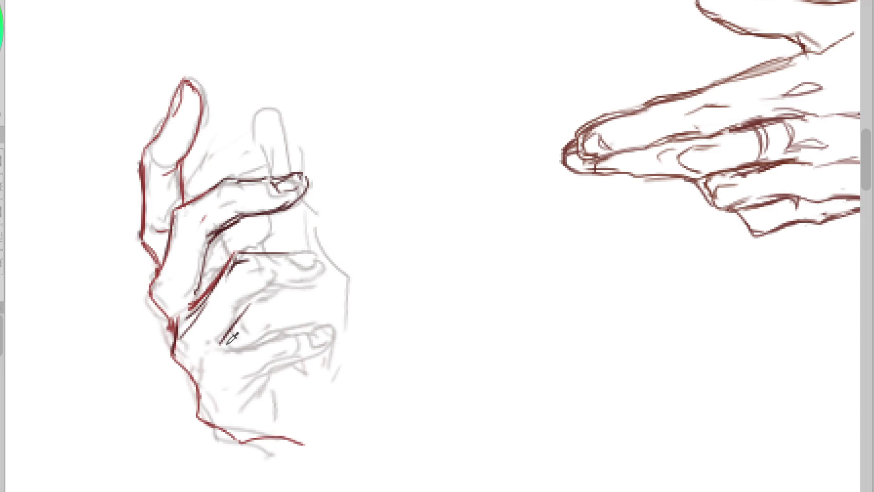
pyautogui.moveTo(222, 339)
pyautogui.mouseDown()
pyautogui.moveTo(233, 349)
pyautogui.moveTo(343, 332)
pyautogui.moveTo(250, 408)
pyautogui.moveTo(256, 416)
pyautogui.mouseUp()
pyautogui.hotkey('ctrl', 'z')
pyautogui.moveTo(270, 383); pyautogui.dragTo(275, 407)
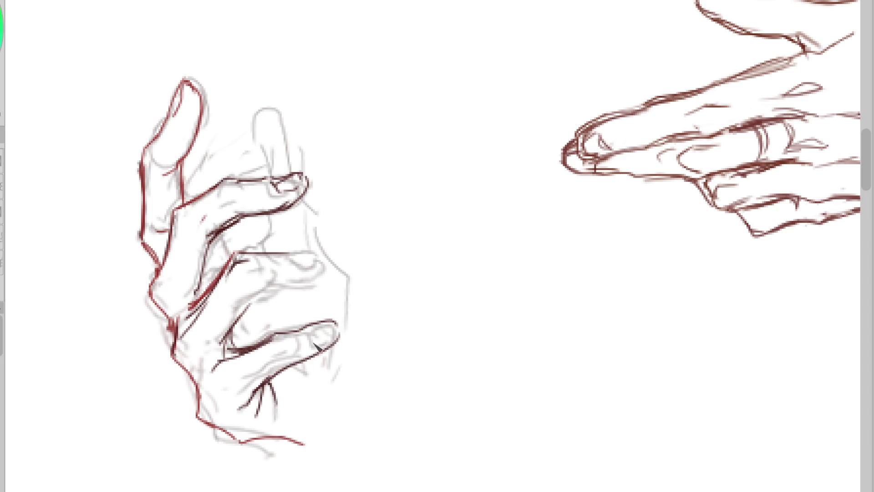
pyautogui.moveTo(312, 337); pyautogui.dragTo(337, 338)
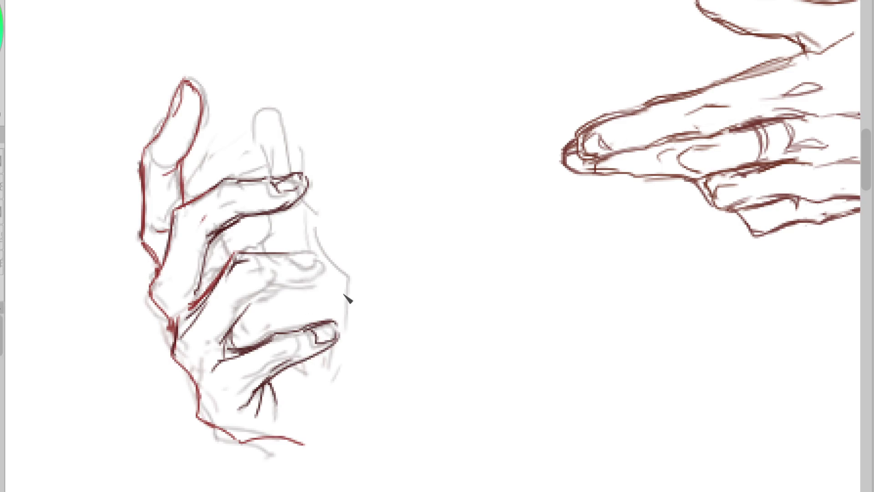
# Outline the fingertip and lower finger edges, then zoom out and hide the grey sketch
pyautogui.moveTo(246, 316)
pyautogui.mouseDown()
pyautogui.moveTo(269, 291)
pyautogui.moveTo(276, 253)
pyautogui.mouseUp()
pyautogui.moveTo(321, 249); pyautogui.dragTo(267, 297)
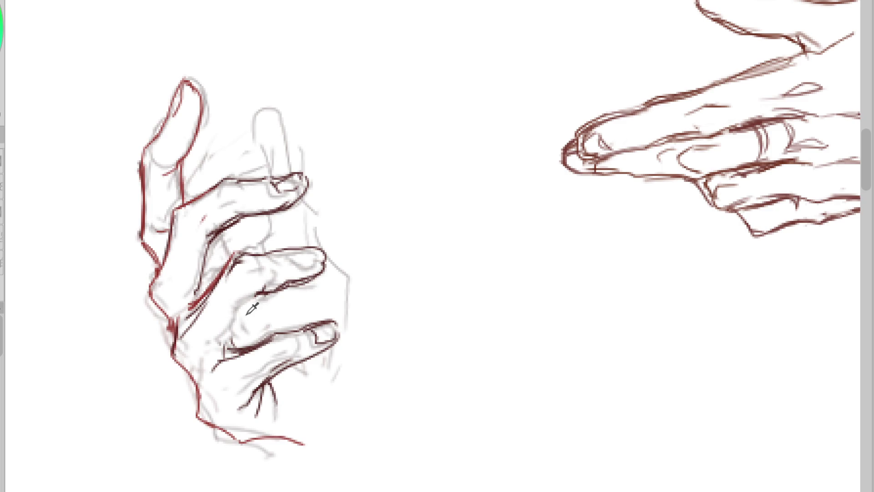
pyautogui.moveTo(257, 298); pyautogui.dragTo(225, 353)
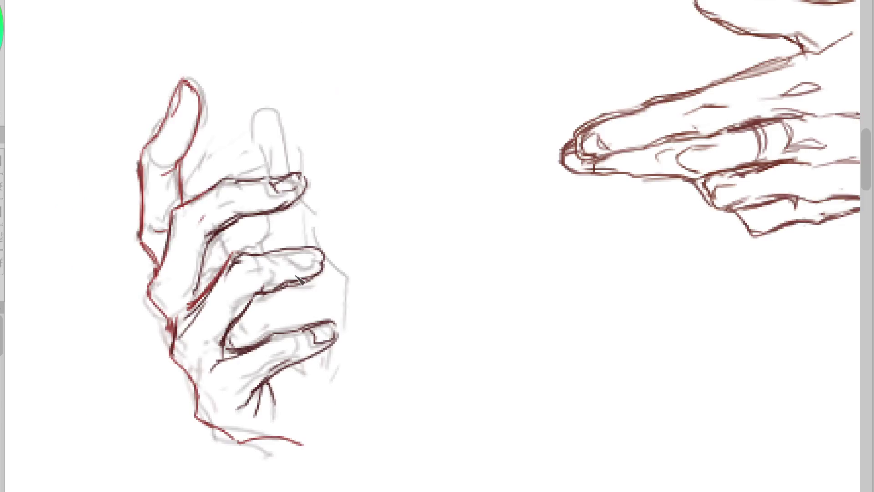
pyautogui.moveTo(262, 295); pyautogui.dragTo(281, 288)
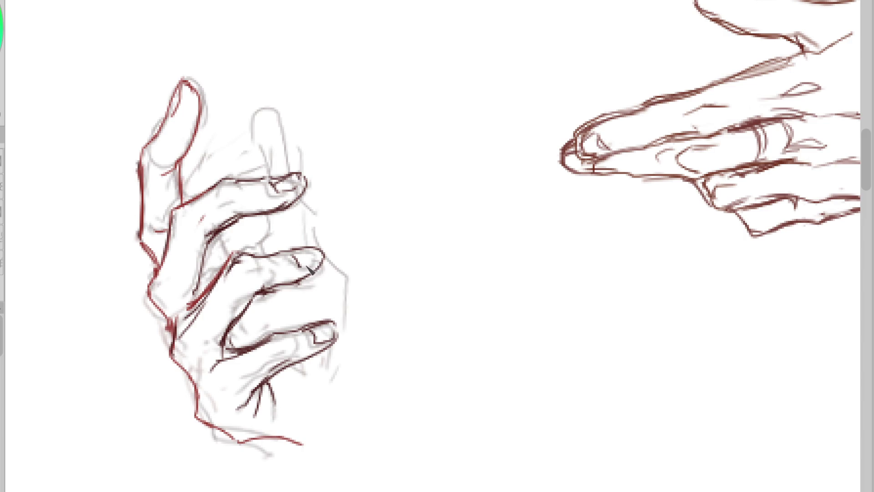
pyautogui.scroll(-2, 278, 265)
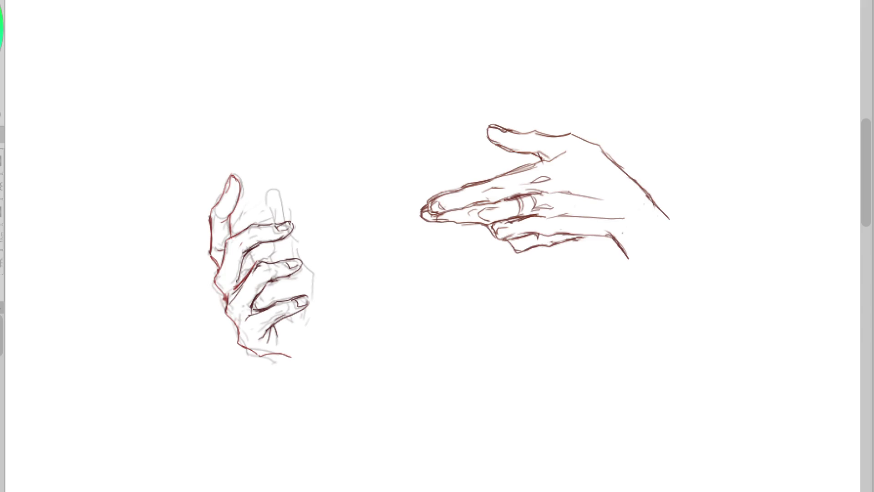
pyautogui.press('Delete')
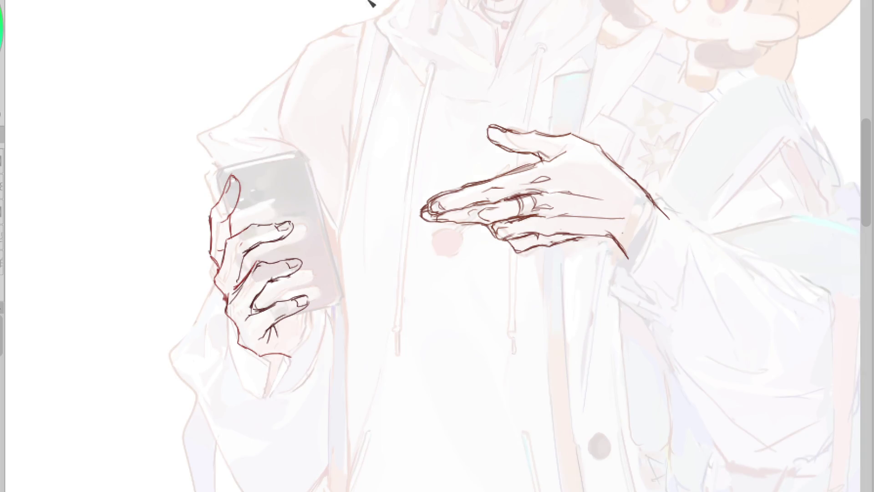
# Cancel a transform, undo an accidental dark red fill on the hand selection, deselect, and return to inking
pyautogui.hotkey('ctrl', 't')
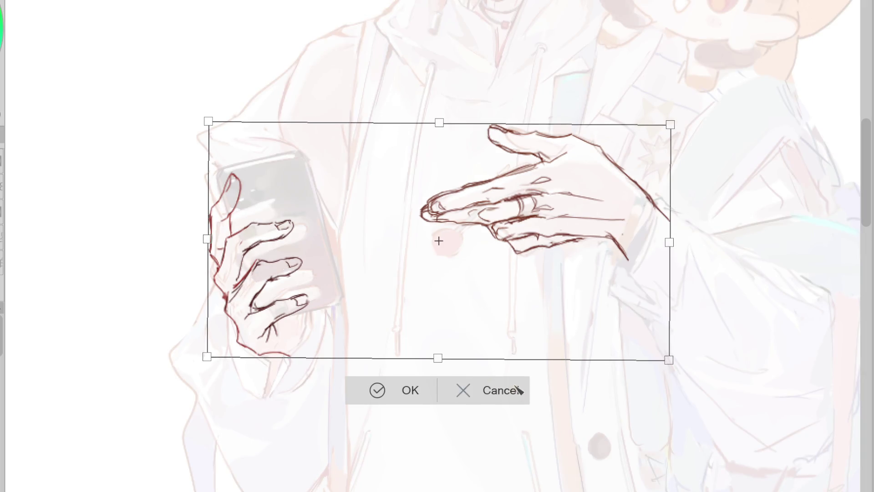
pyautogui.click(521, 391)
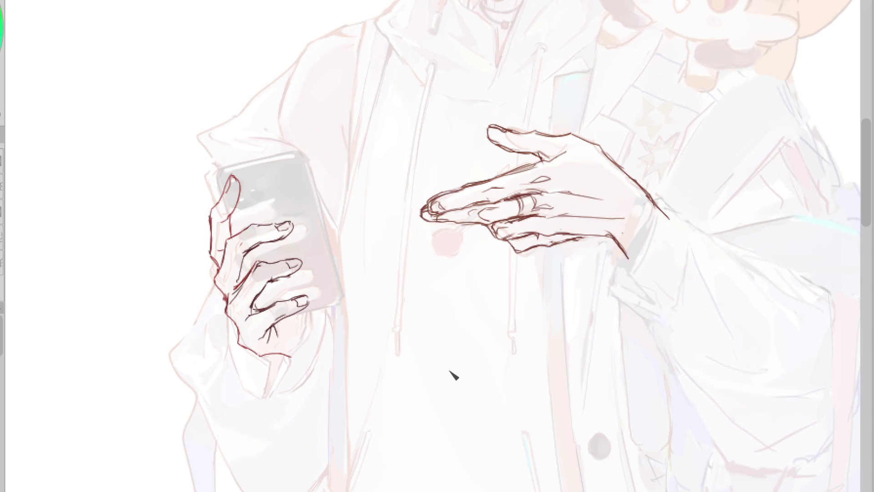
pyautogui.moveTo(196, 170)
pyautogui.mouseDown()
pyautogui.moveTo(279, 390)
pyautogui.moveTo(315, 218)
pyautogui.mouseUp()
pyautogui.hotkey('ctrl', 'z')
pyautogui.moveTo(275, 196)
pyautogui.mouseDown()
pyautogui.moveTo(264, 381)
pyautogui.moveTo(273, 296)
pyautogui.moveTo(296, 353)
pyautogui.mouseUp()
pyautogui.hotkey('ctrl', 'd')
pyautogui.press('b')
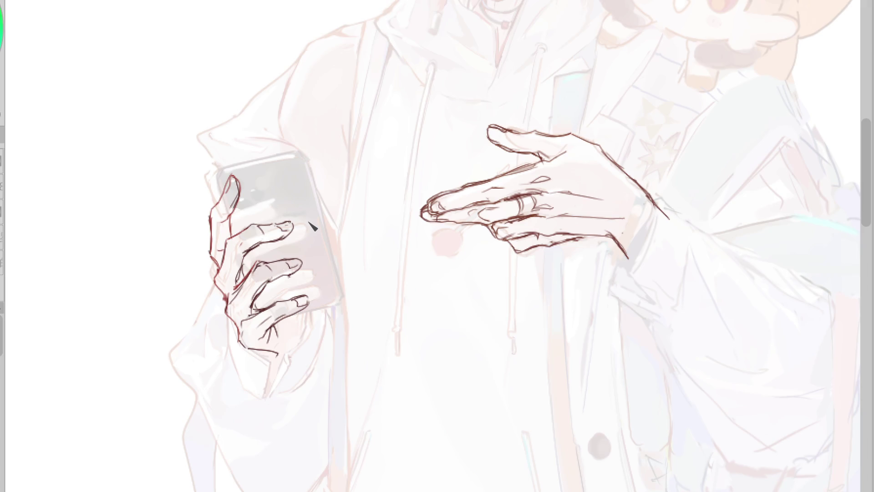
pyautogui.press('h')
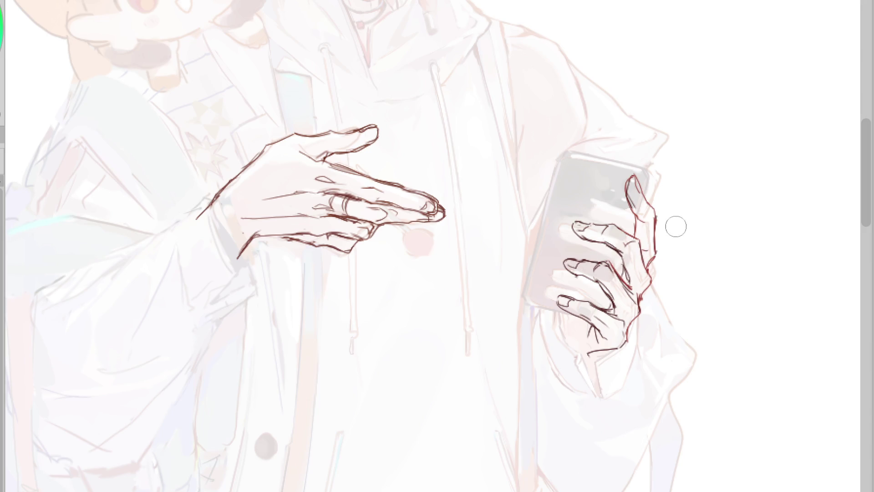
# Redraw the index fingertip and ink the index and lower finger edges
pyautogui.moveTo(628, 187); pyautogui.dragTo(638, 212)
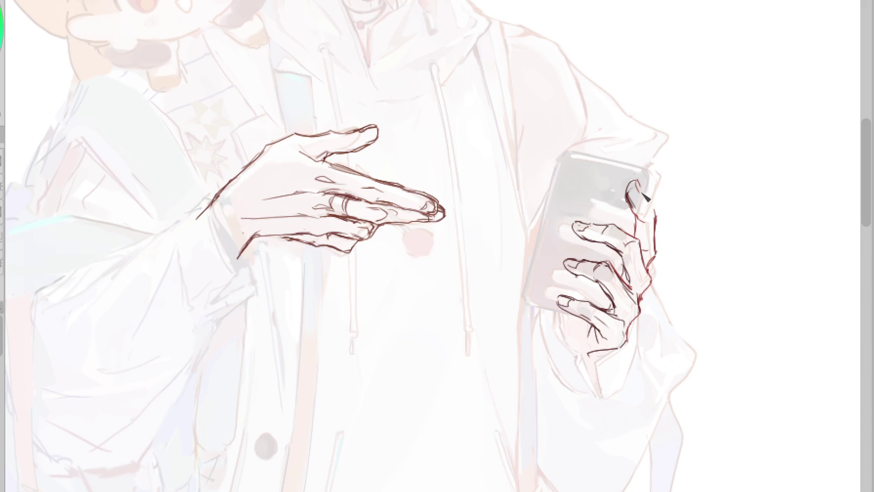
pyautogui.moveTo(652, 232); pyautogui.dragTo(656, 253)
pyautogui.moveTo(556, 308)
pyautogui.mouseDown()
pyautogui.moveTo(564, 344)
pyautogui.moveTo(598, 356)
pyautogui.mouseUp()
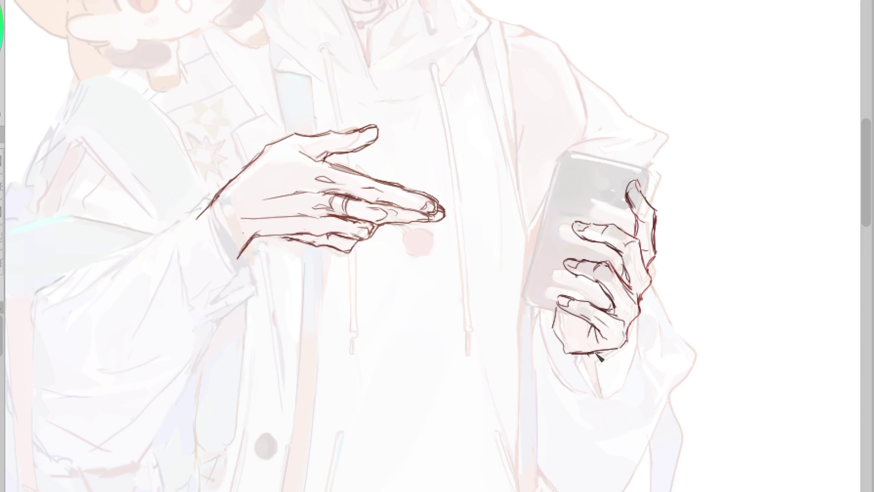
# Lasso the phone hand, rotate it slightly counterclockwise, commit, deselect, then draw the thumb contour
pyautogui.press('m')
pyautogui.moveTo(697, 157)
pyautogui.mouseDown()
pyautogui.moveTo(556, 400)
pyautogui.moveTo(558, 191)
pyautogui.mouseUp()
pyautogui.hotkey('ctrl', 't')
pyautogui.moveTo(713, 314)
pyautogui.mouseDown()
pyautogui.moveTo(674, 357)
pyautogui.moveTo(656, 360)
pyautogui.mouseUp()
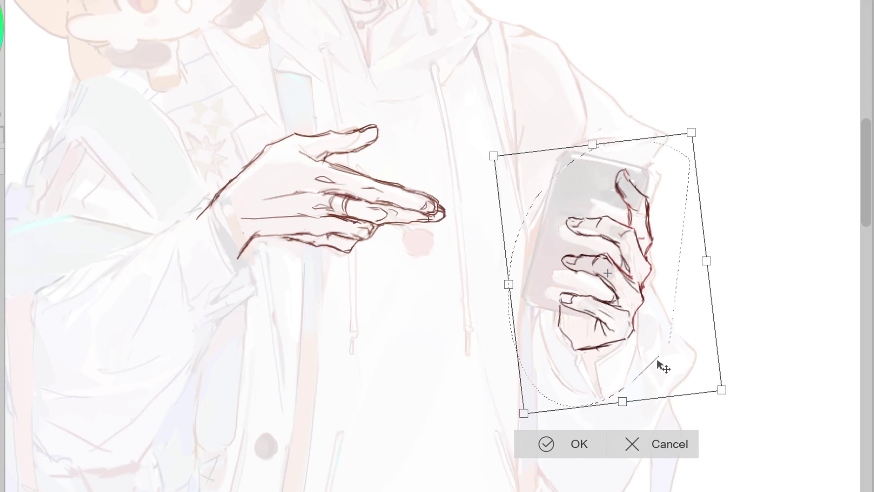
pyautogui.press('h')
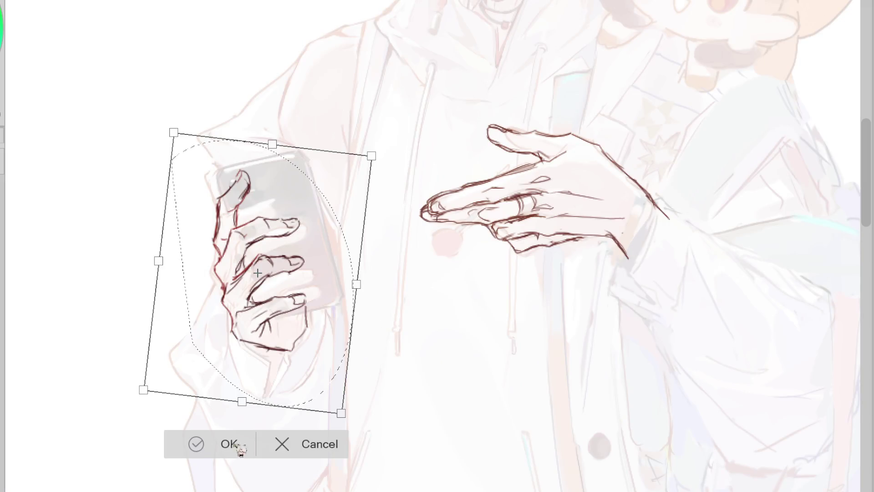
pyautogui.click(195, 445)
pyautogui.click(97, 436)
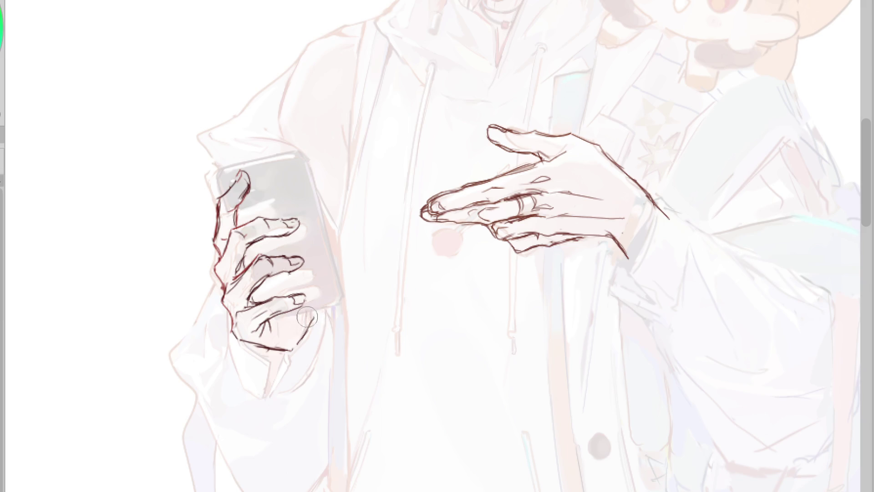
pyautogui.moveTo(317, 309)
pyautogui.mouseDown()
pyautogui.moveTo(297, 201)
pyautogui.moveTo(283, 210)
pyautogui.mouseUp()
# Undo the thumb and lower finger strokes and redraw the line running down from the palm
pyautogui.hotkey('ctrl', 'z')
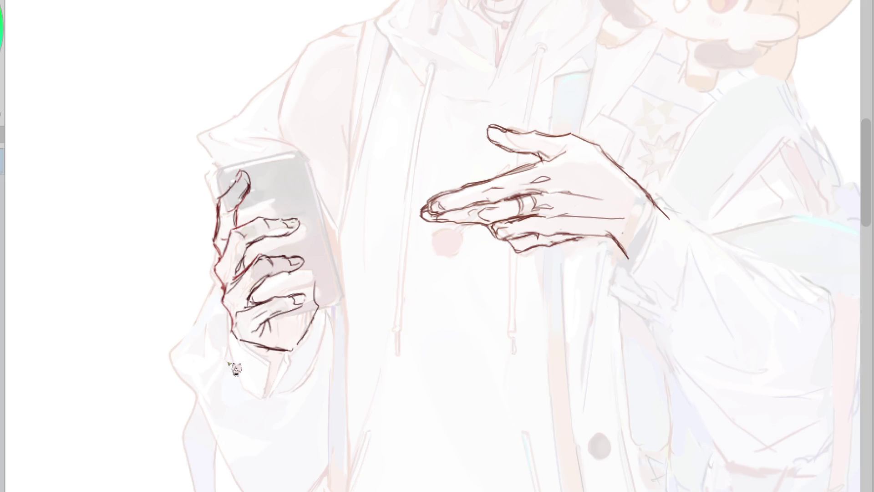
pyautogui.hotkey('ctrl', 'z')
pyautogui.hotkey('ctrl', 'z')
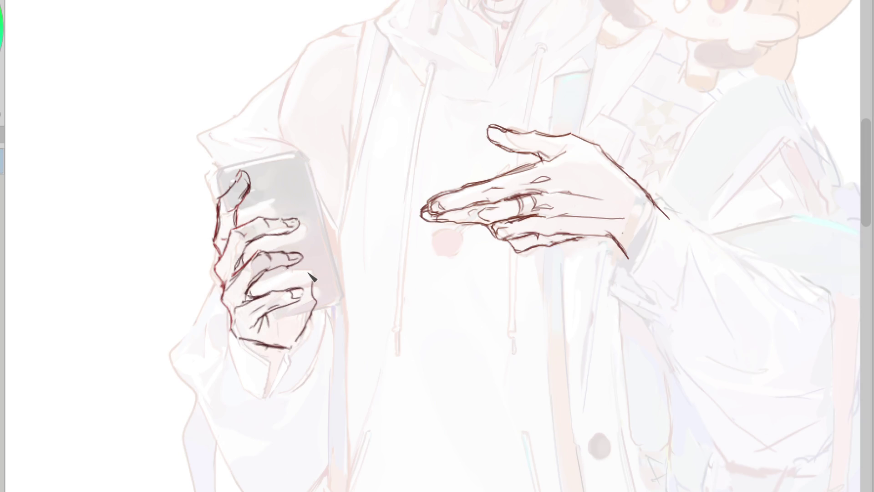
pyautogui.hotkey('ctrl', 'z')
pyautogui.hotkey('ctrl', 'z')
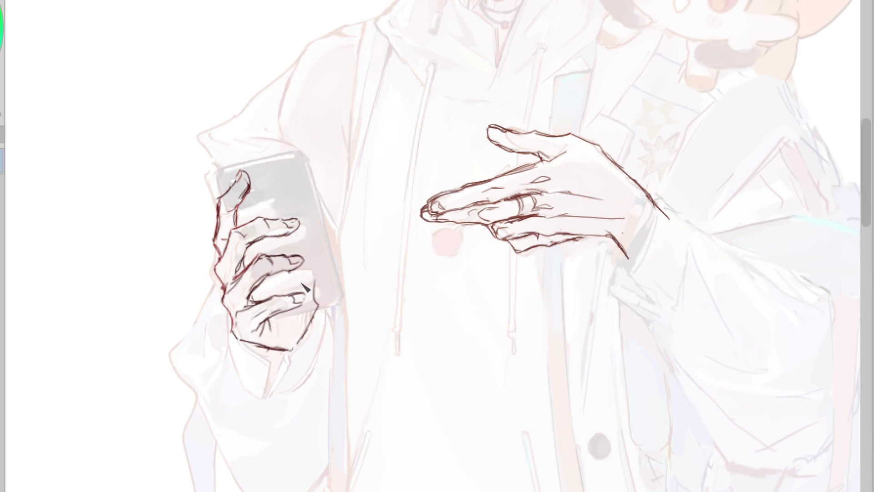
pyautogui.hotkey('ctrl', 'z')
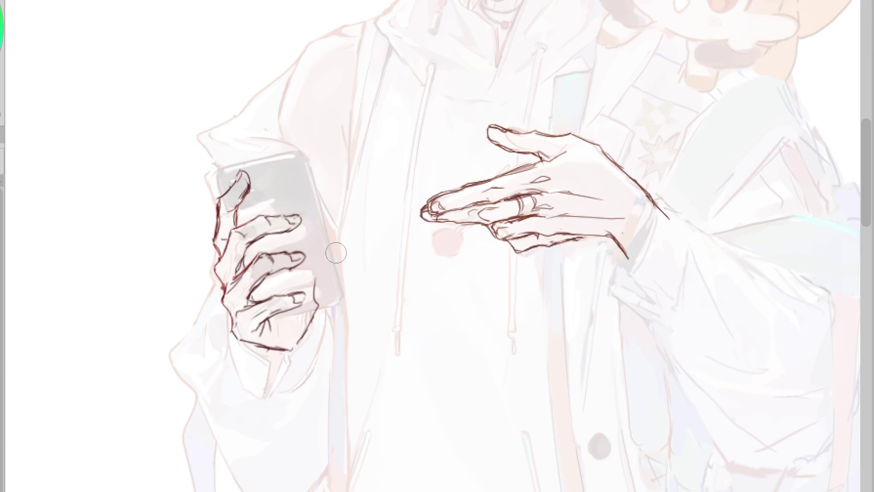
pyautogui.moveTo(245, 346)
pyautogui.mouseDown()
pyautogui.moveTo(220, 410)
pyautogui.moveTo(245, 485)
pyautogui.mouseUp()
pyautogui.hotkey('ctrl', 'z')
pyautogui.moveTo(316, 314); pyautogui.dragTo(293, 398)
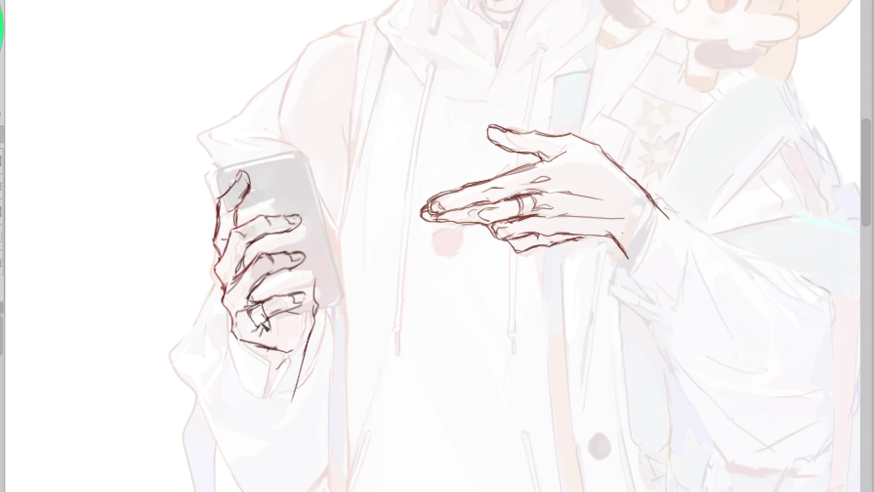
# Draw a ring on the phone hand's finger and lightly paint the hand's left edge
pyautogui.moveTo(257, 308); pyautogui.dragTo(270, 324)
pyautogui.hotkey('ctrl', 'z')
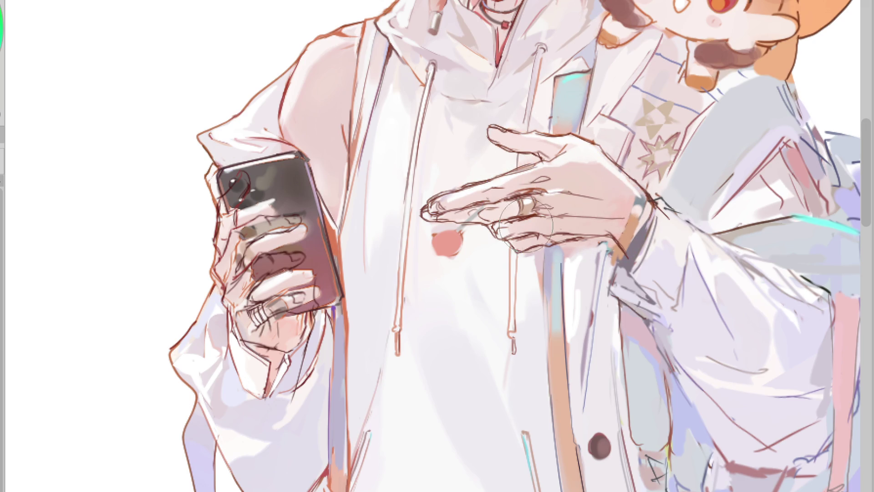
pyautogui.moveTo(255, 277)
pyautogui.mouseDown()
pyautogui.moveTo(218, 310)
pyautogui.moveTo(227, 255)
pyautogui.mouseUp()
# Repaint the phone-hand fingers, outline the camera corner in dark red, and recolour the line art orange-brown
pyautogui.moveTo(297, 238)
pyautogui.mouseDown()
pyautogui.moveTo(287, 246)
pyautogui.moveTo(314, 314)
pyautogui.moveTo(305, 326)
pyautogui.mouseUp()
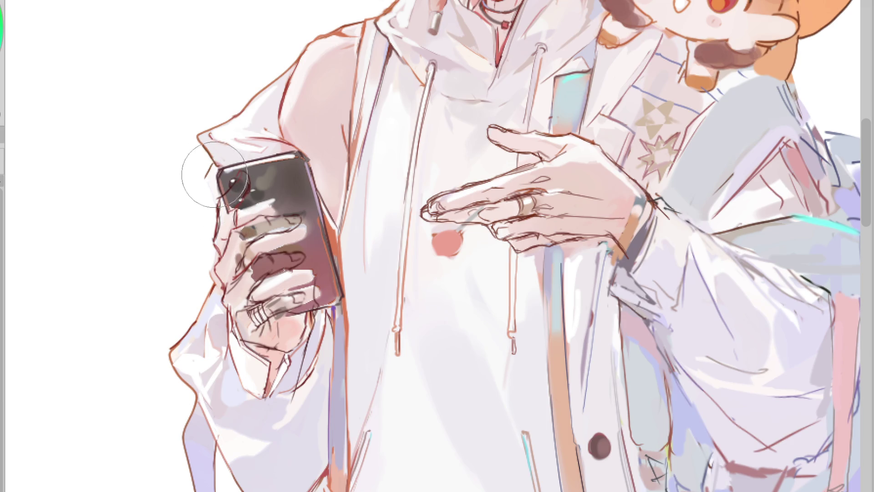
pyautogui.moveTo(217, 169); pyautogui.dragTo(237, 207)
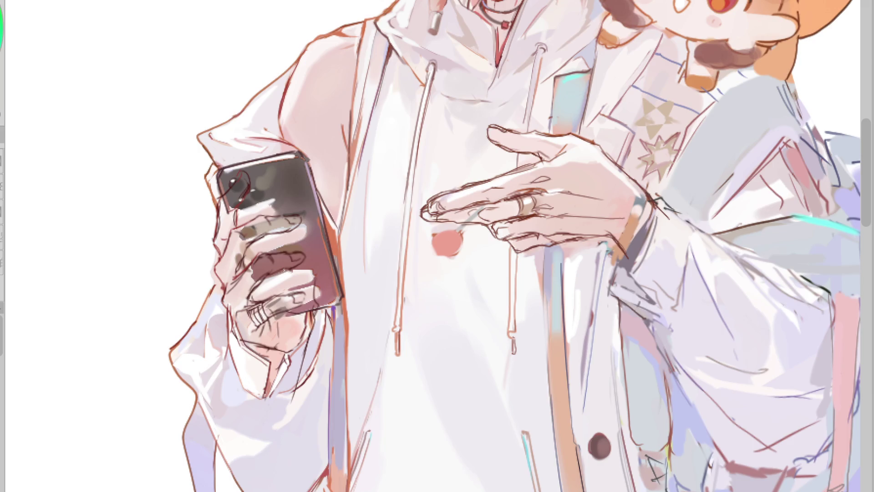
pyautogui.hotkey('shift', 'alt', 'BackSpace')
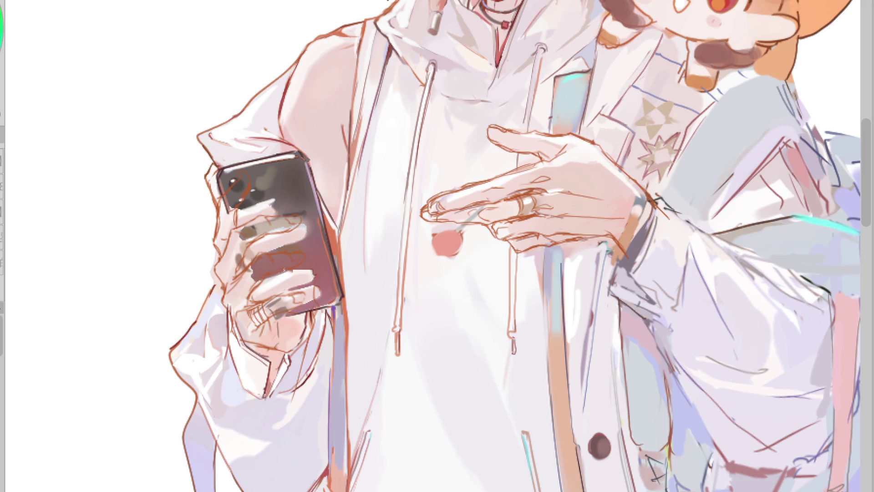
# Paint a light finger over the phone's camera area and cover the fingertips with sampled phone colour
pyautogui.keyDown('ctrl'); pyautogui.click(293, 230); pyautogui.keyUp('ctrl')
pyautogui.keyDown('ctrl'); pyautogui.click(279, 228); pyautogui.keyUp('ctrl')
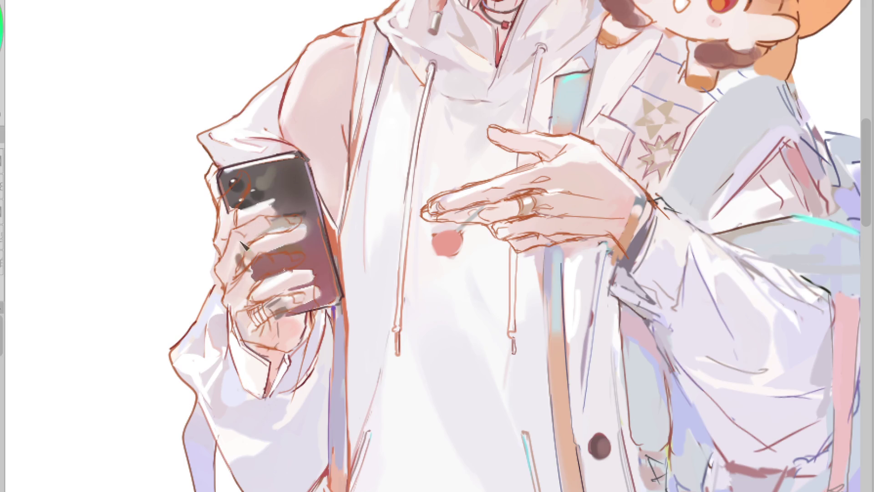
pyautogui.keyDown('ctrl'); pyautogui.click(270, 236); pyautogui.keyUp('ctrl')
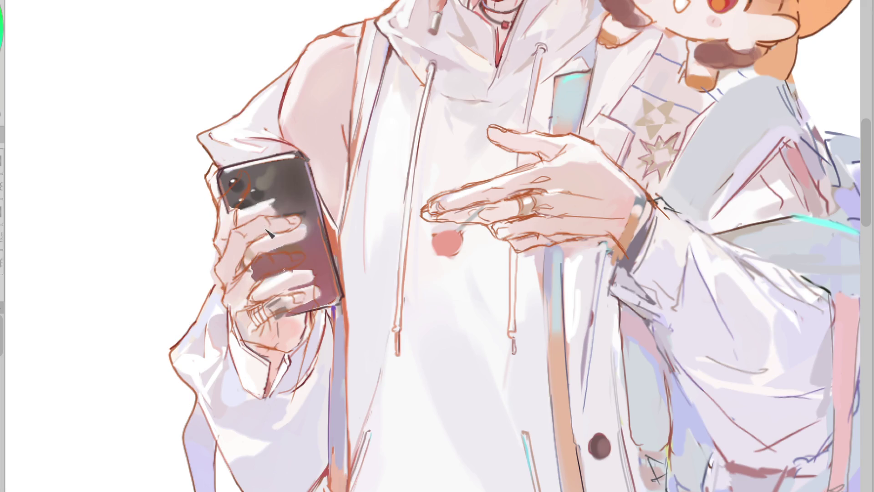
pyautogui.moveTo(228, 230)
pyautogui.mouseDown()
pyautogui.moveTo(230, 202)
pyautogui.moveTo(248, 178)
pyautogui.mouseUp()
pyautogui.keyDown('ctrl'); pyautogui.click(250, 195); pyautogui.keyUp('ctrl')
pyautogui.moveTo(228, 216); pyautogui.dragTo(248, 173)
pyautogui.keyDown('ctrl'); pyautogui.click(270, 207); pyautogui.keyUp('ctrl')
pyautogui.moveTo(241, 214)
pyautogui.mouseDown()
pyautogui.moveTo(286, 203)
pyautogui.moveTo(280, 209)
pyautogui.mouseUp()
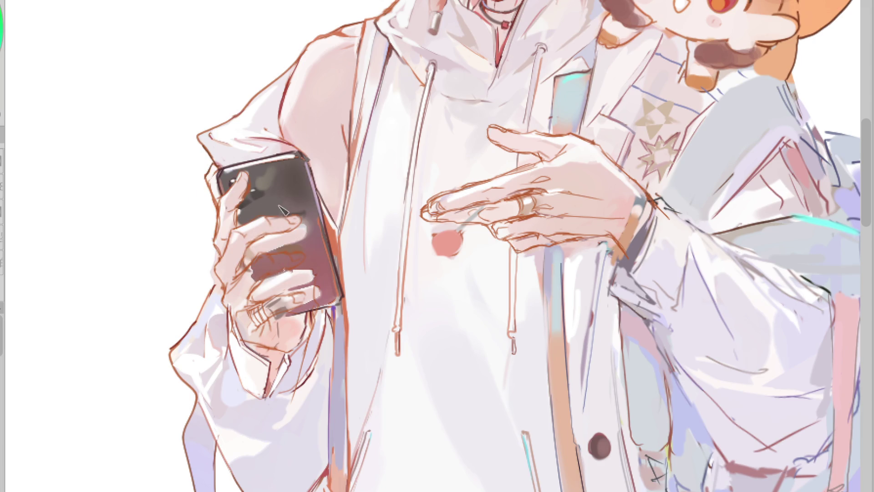
pyautogui.moveTo(310, 236)
pyautogui.mouseDown()
pyautogui.moveTo(252, 253)
pyautogui.moveTo(239, 278)
pyautogui.mouseUp()
pyautogui.moveTo(282, 248); pyautogui.dragTo(264, 252)
# Cover stray fingertip marks and darken the phone's lower edge and lower fingers with red-brown
pyautogui.keyDown('ctrl'); pyautogui.click(310, 227); pyautogui.keyUp('ctrl')
pyautogui.keyDown('ctrl'); pyautogui.click(237, 285); pyautogui.keyUp('ctrl')
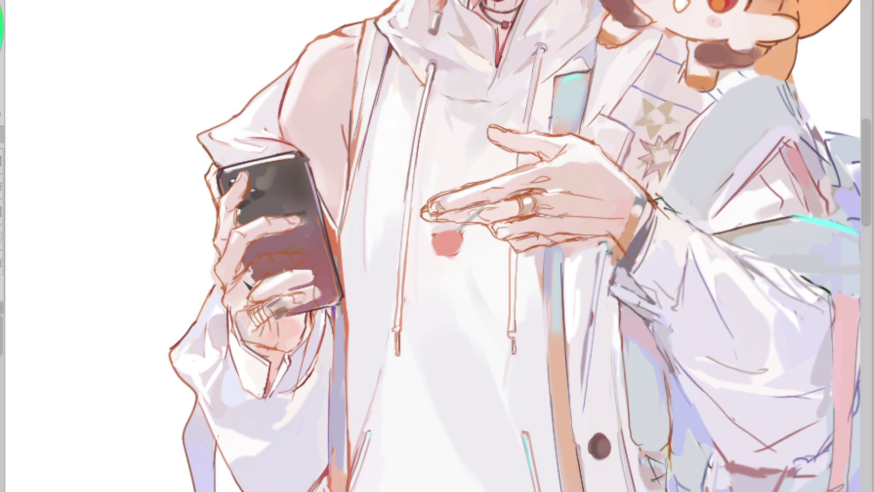
pyautogui.moveTo(256, 262)
pyautogui.mouseDown()
pyautogui.moveTo(264, 273)
pyautogui.moveTo(305, 257)
pyautogui.moveTo(314, 271)
pyautogui.moveTo(264, 294)
pyautogui.moveTo(274, 313)
pyautogui.moveTo(262, 319)
pyautogui.mouseUp()
pyautogui.keyDown('ctrl'); pyautogui.click(266, 269); pyautogui.keyUp('ctrl')
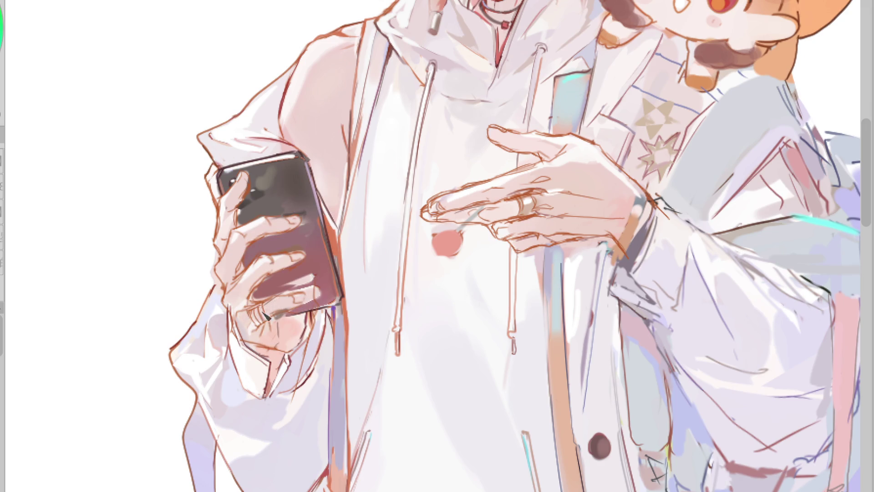
pyautogui.keyDown('alt'); pyautogui.click(296, 271); pyautogui.keyUp('alt')
pyautogui.keyDown('alt'); pyautogui.click(288, 252); pyautogui.keyUp('alt')
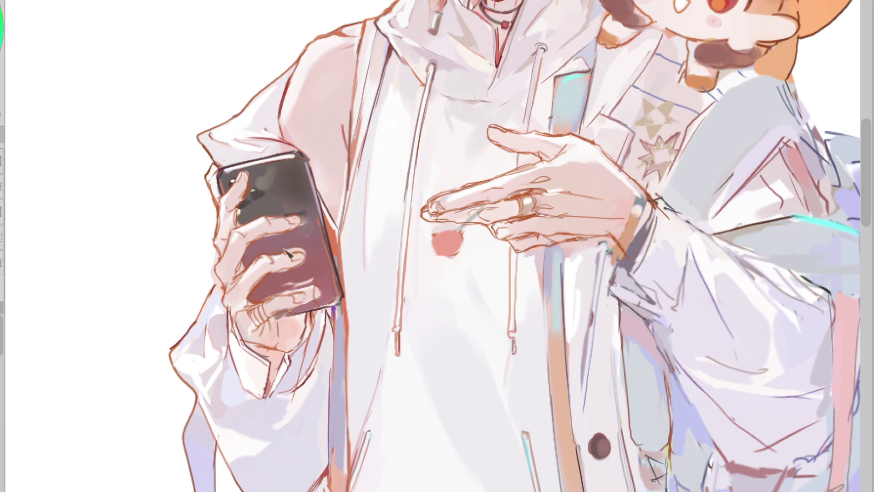
pyautogui.keyDown('alt'); pyautogui.click(303, 238); pyautogui.keyUp('alt')
pyautogui.moveTo(304, 289)
pyautogui.mouseDown()
pyautogui.moveTo(321, 305)
pyautogui.moveTo(273, 326)
pyautogui.moveTo(327, 312)
pyautogui.moveTo(273, 321)
pyautogui.moveTo(310, 325)
pyautogui.moveTo(330, 315)
pyautogui.mouseUp()
pyautogui.keyDown('alt'); pyautogui.click(332, 261); pyautogui.keyUp('alt')
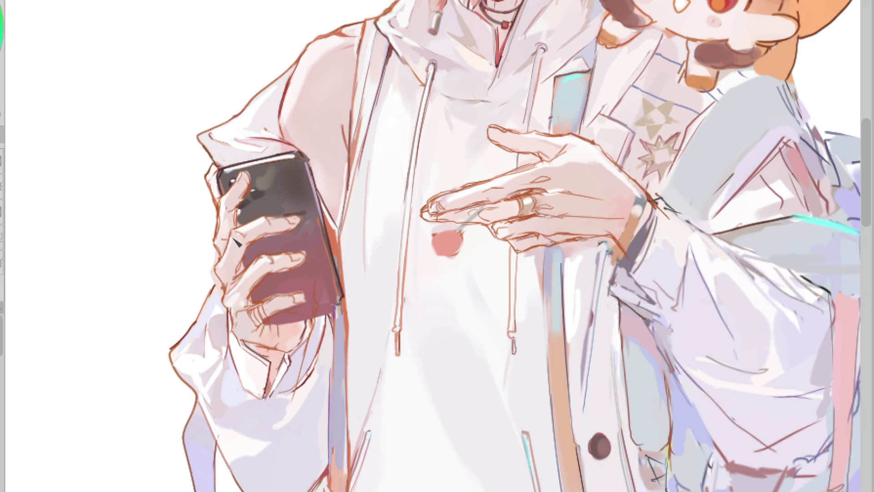
pyautogui.keyDown('alt'); pyautogui.click(289, 296); pyautogui.keyUp('alt')
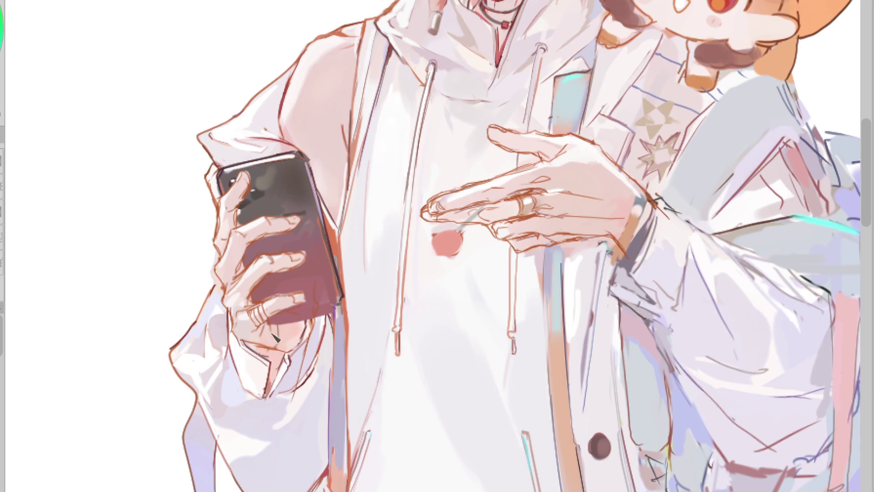
pyautogui.keyDown('alt'); pyautogui.click(304, 324); pyautogui.keyUp('alt')
pyautogui.press('h')
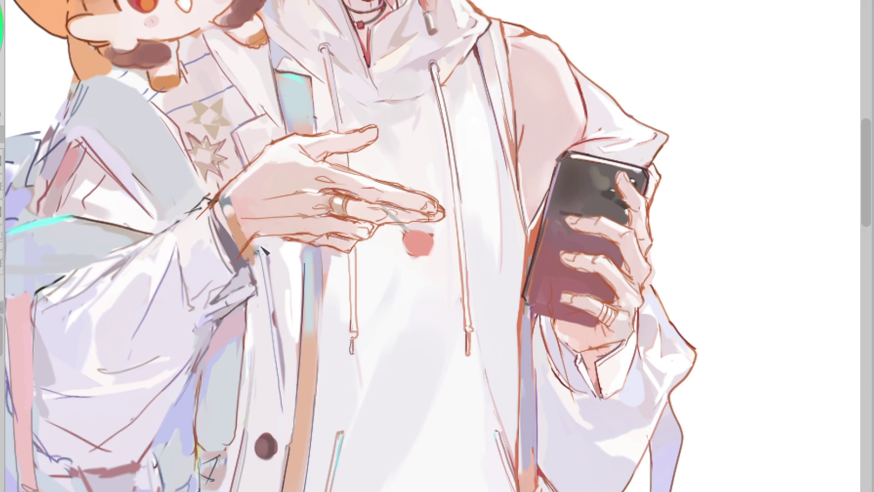
# Brush an orange edge along the wrist cuff and hand-letter 'brb' beside the phone
pyautogui.moveTo(253, 236)
pyautogui.mouseDown()
pyautogui.moveTo(242, 244)
pyautogui.moveTo(223, 200)
pyautogui.moveTo(211, 214)
pyautogui.mouseUp()
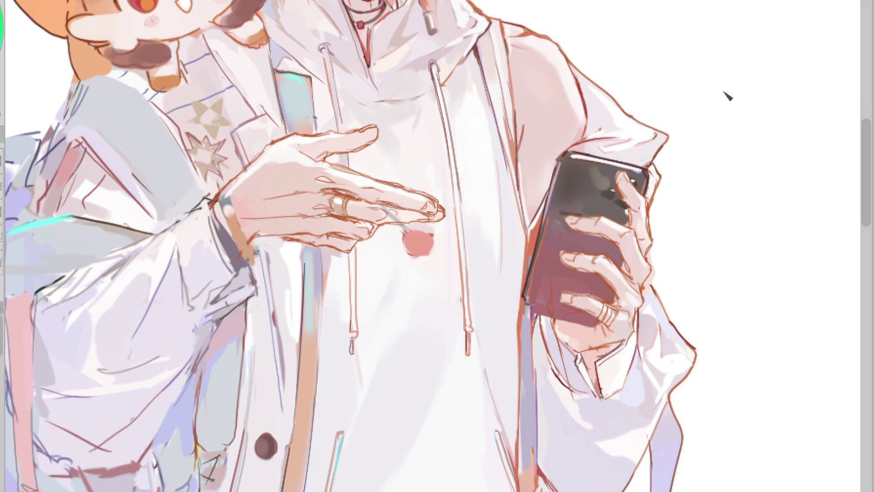
pyautogui.moveTo(706, 172)
pyautogui.mouseDown()
pyautogui.moveTo(707, 194)
pyautogui.moveTo(732, 184)
pyautogui.moveTo(755, 189)
pyautogui.mouseUp()
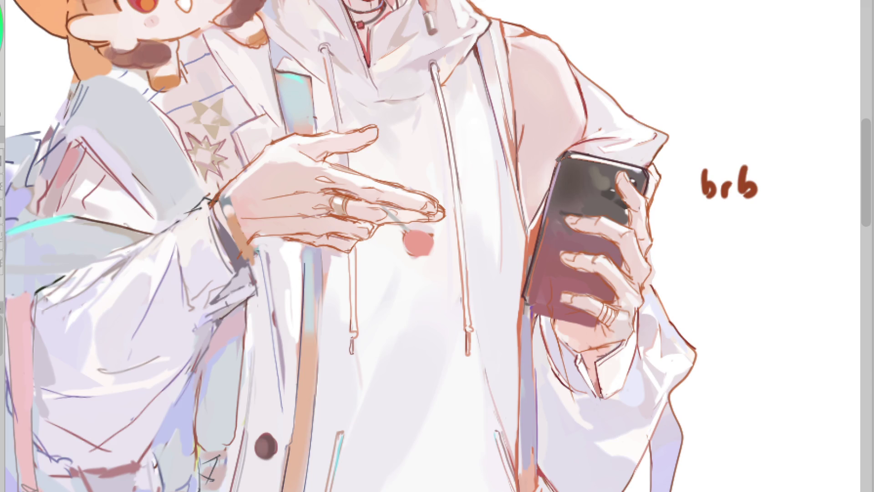
# Undo the 'brb' note and mirror the canvas view, discarding a trial highlight on the phone
pyautogui.hotkey('ctrl', 'z')
pyautogui.hotkey('ctrl', 'z')
pyautogui.hotkey('ctrl', 'z')
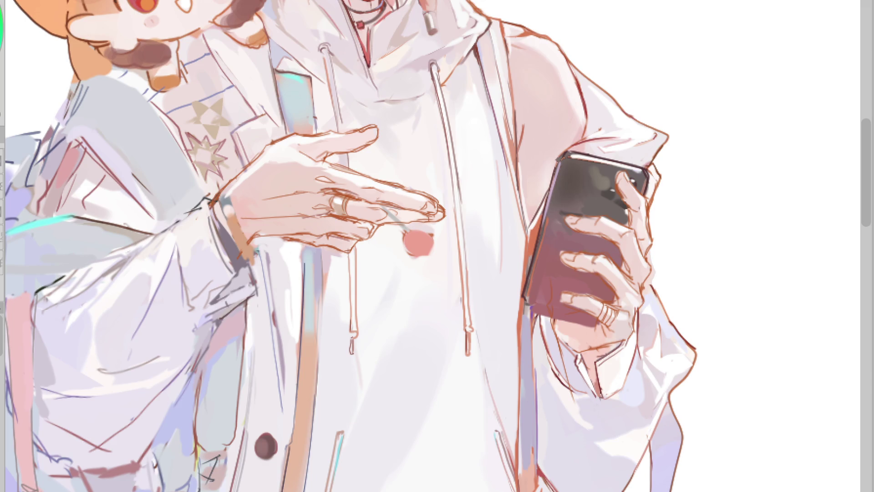
pyautogui.press('h')
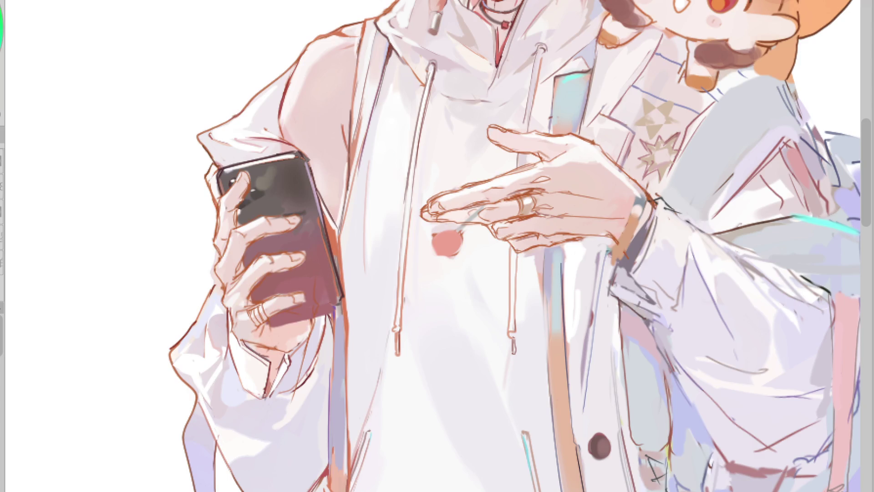
pyautogui.moveTo(312, 276); pyautogui.dragTo(313, 294)
pyautogui.hotkey('ctrl', 'z')
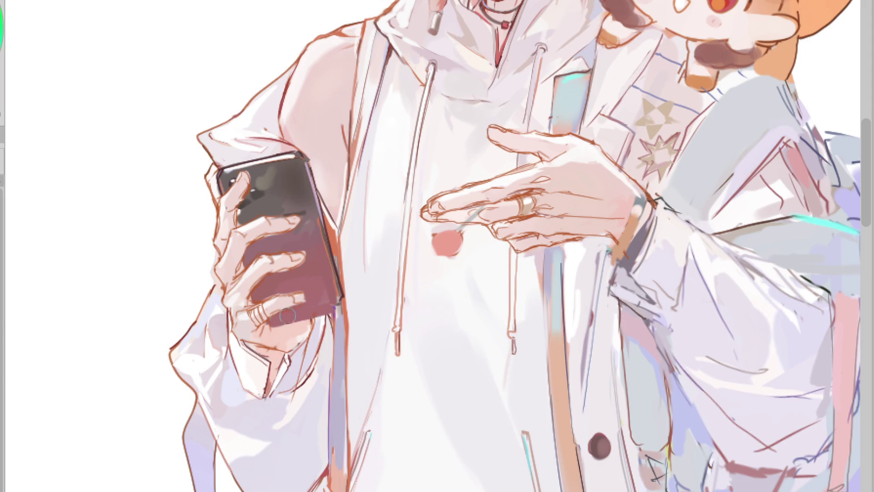
# Sample phone and skin colours, then paint an orange outline along the finger's left edge
pyautogui.scroll(2, 300, 300)
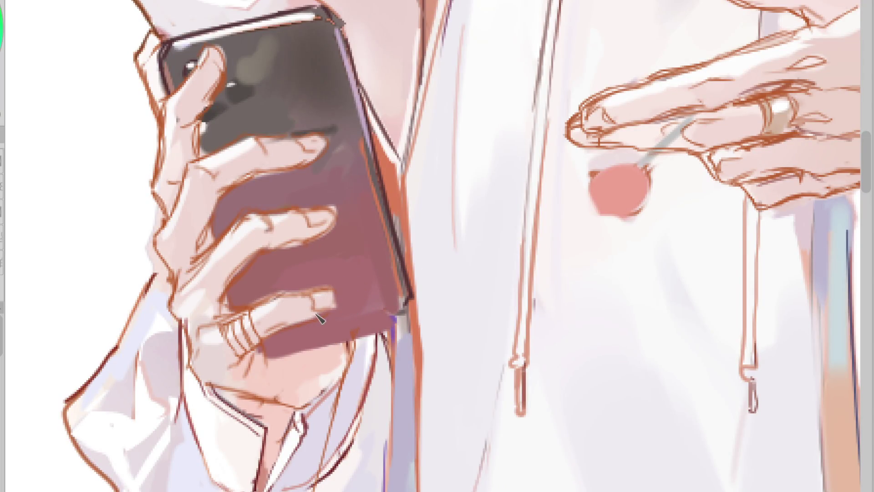
pyautogui.keyDown('ctrl'); pyautogui.click(283, 264); pyautogui.keyUp('ctrl')
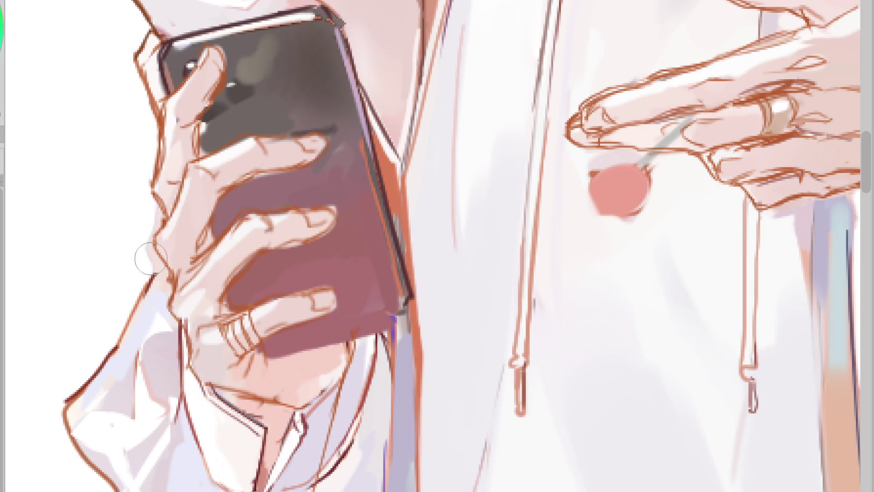
pyautogui.keyDown('ctrl'); pyautogui.click(177, 276); pyautogui.keyUp('ctrl')
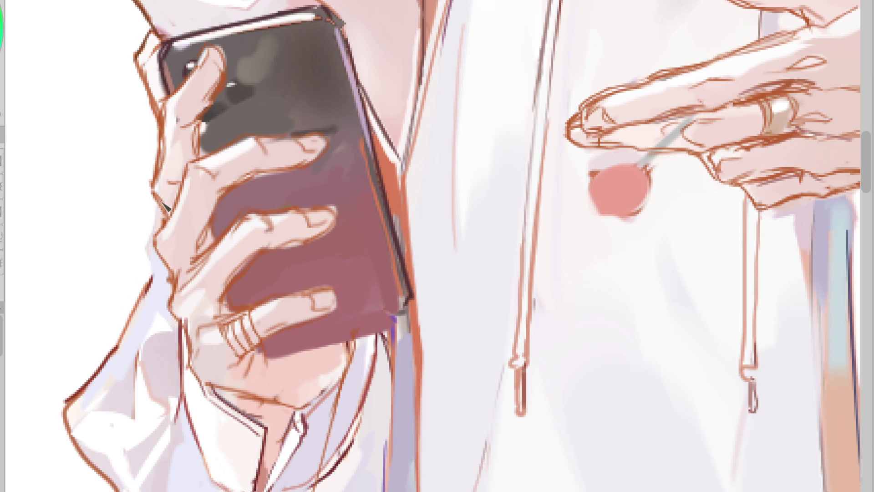
pyautogui.moveTo(161, 203); pyautogui.dragTo(148, 280)
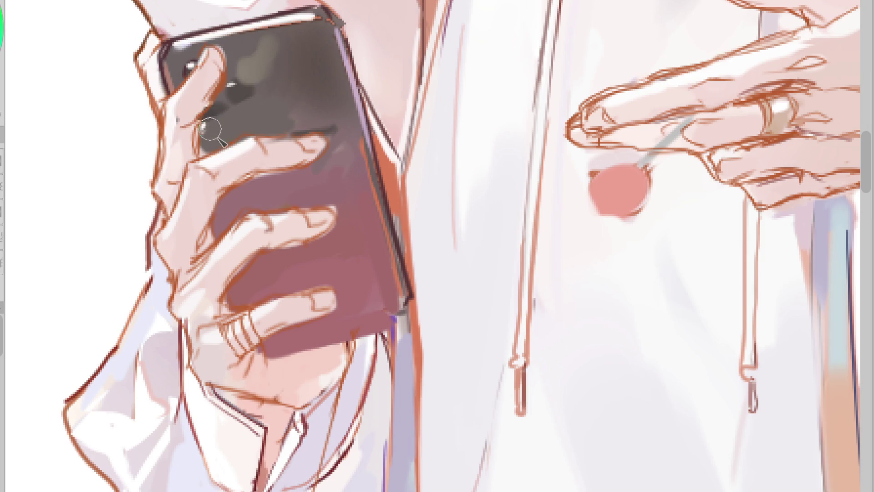
# Sample further colours from the hand and the phone
pyautogui.keyDown('alt'); pyautogui.click(252, 146); pyautogui.keyUp('alt')
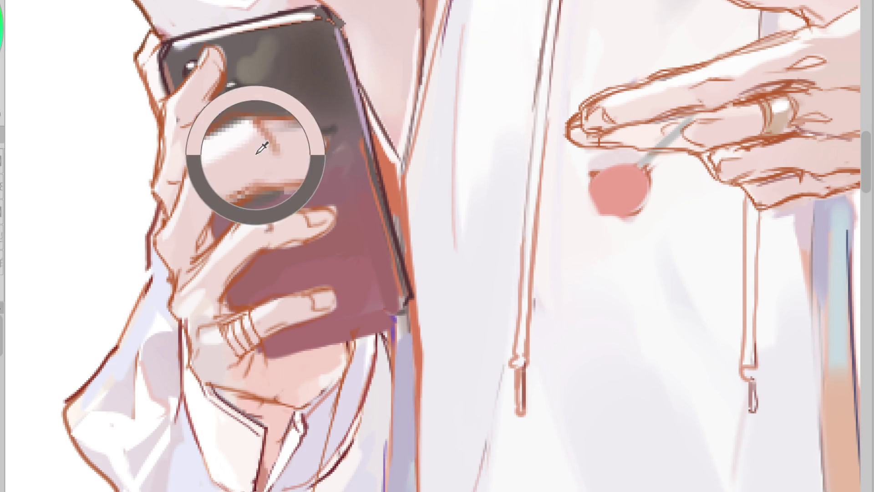
pyautogui.keyDown('alt'); pyautogui.click(298, 147); pyautogui.keyUp('alt')
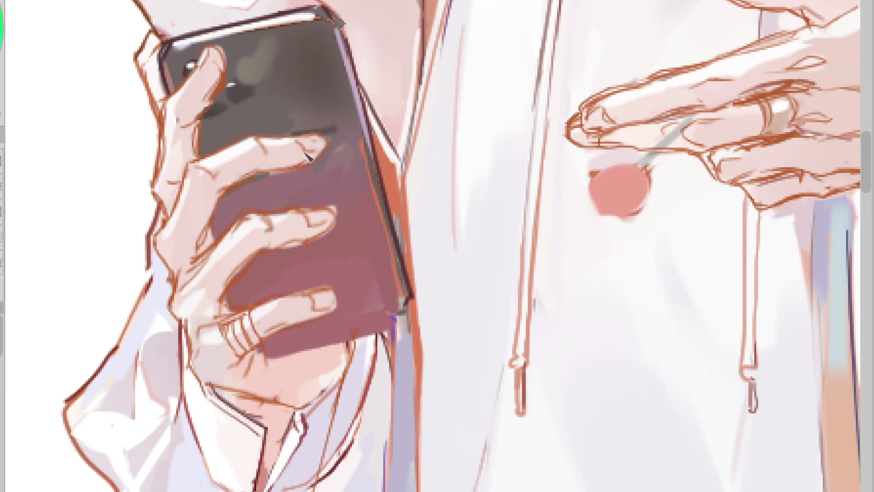
pyautogui.keyDown('alt'); pyautogui.click(313, 132); pyautogui.keyUp('alt')
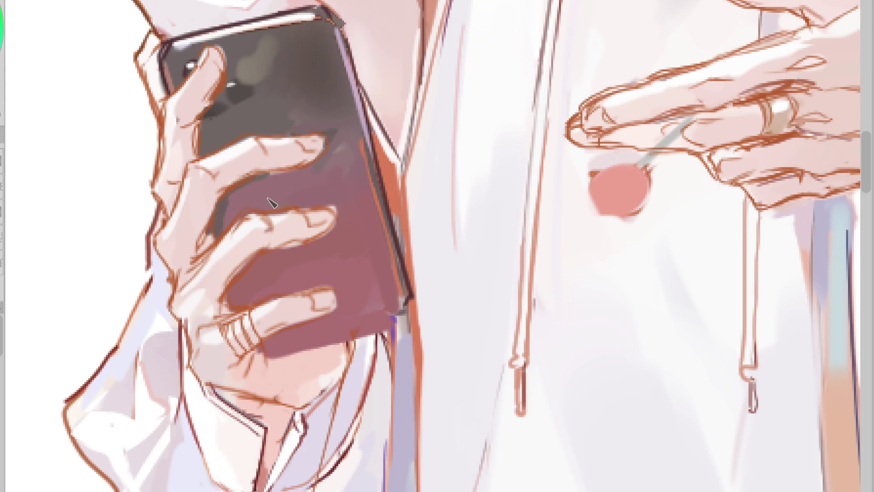
pyautogui.keyDown('alt'); pyautogui.click(245, 252); pyautogui.keyUp('alt')
pyautogui.scroll(-5, 160, 377)
pyautogui.scroll(5, 555, 204)
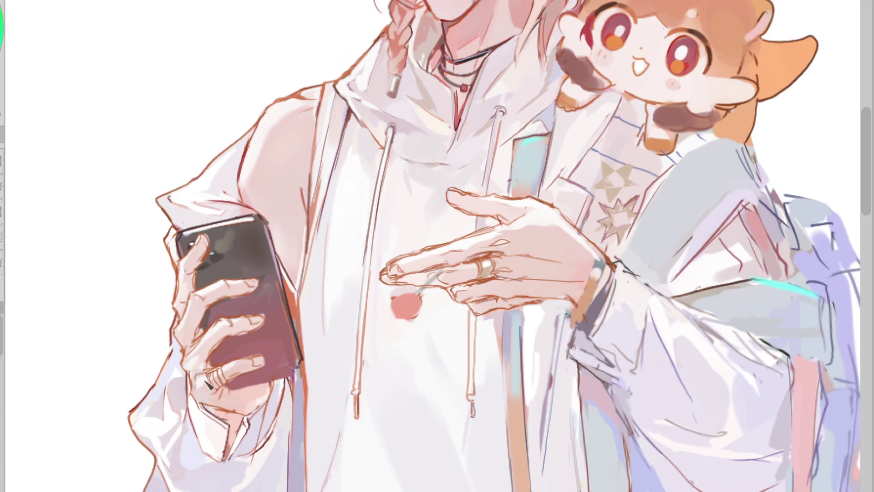
pyautogui.click(209, 349)
pyautogui.click(208, 348)
pyautogui.click(209, 351)
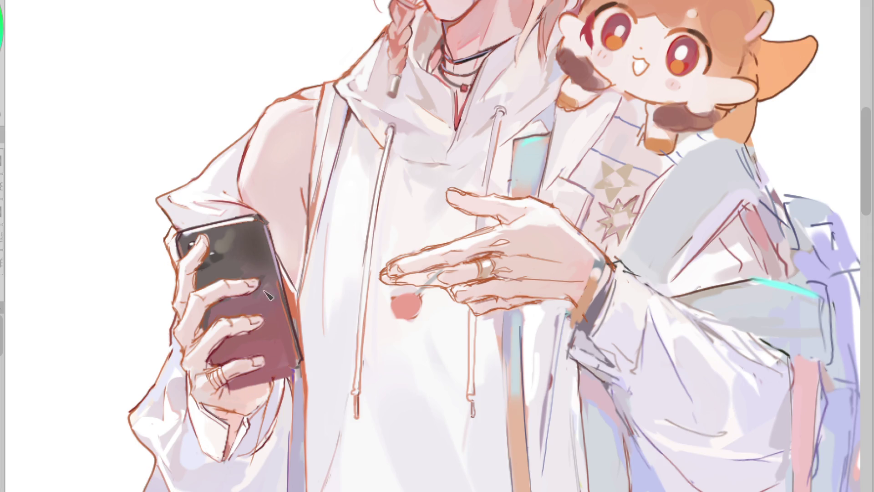
pyautogui.moveTo(457, 261); pyautogui.dragTo(501, 253)
# Mirror the view back and sample colours beside the pointing hand and at the wrist
pyautogui.press('h')
pyautogui.scroll(3, 431, 244)
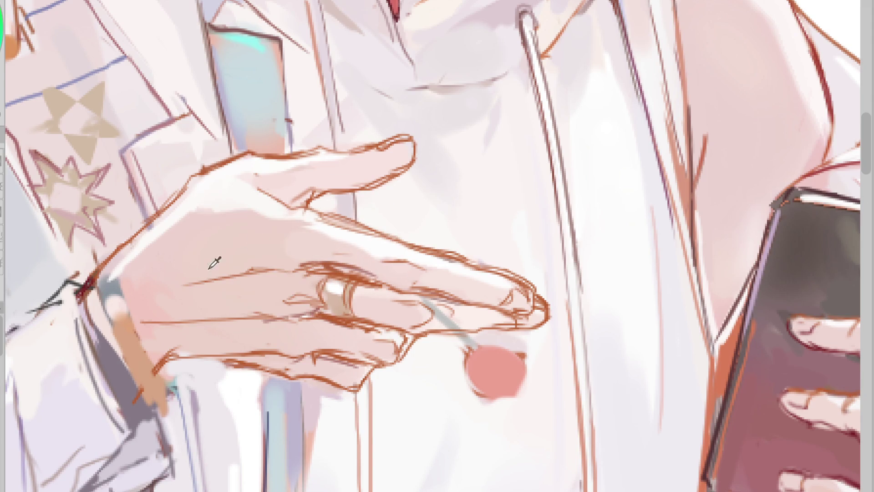
pyautogui.keyDown('alt'); pyautogui.click(114, 290); pyautogui.keyUp('alt')
pyautogui.keyDown('alt'); pyautogui.click(114, 290); pyautogui.keyUp('alt')
pyautogui.keyDown('alt'); pyautogui.click(86, 290); pyautogui.keyUp('alt')
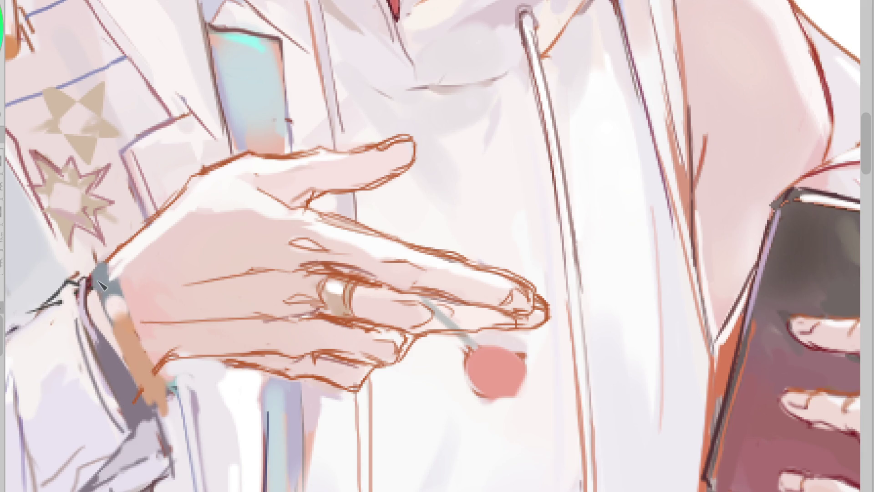
# Darken and enlarge the grey-teal cuff patch and outline the tan wrist band
pyautogui.moveTo(97, 267)
pyautogui.mouseDown()
pyautogui.moveTo(101, 299)
pyautogui.moveTo(162, 392)
pyautogui.moveTo(155, 403)
pyautogui.mouseUp()
pyautogui.moveTo(160, 369); pyautogui.dragTo(184, 355)
pyautogui.moveTo(230, 336)
pyautogui.mouseDown()
pyautogui.moveTo(231, 312)
pyautogui.moveTo(195, 308)
pyautogui.moveTo(313, 313)
pyautogui.mouseUp()
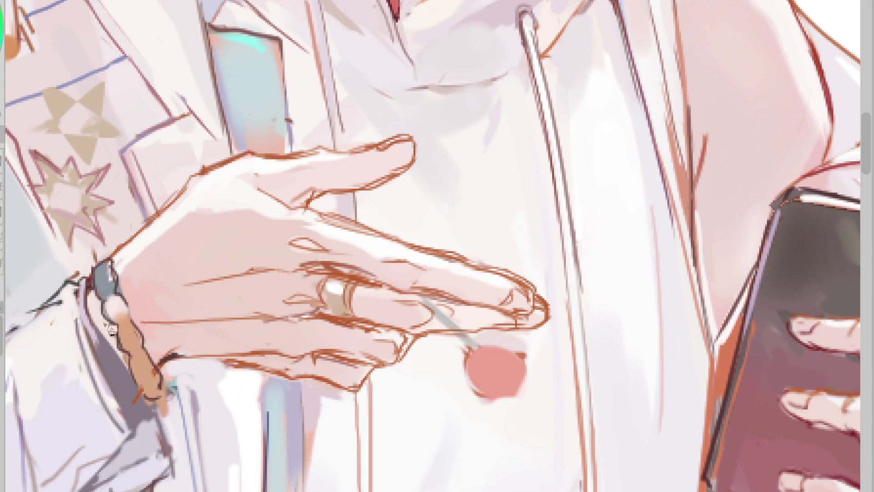
pyautogui.keyDown('alt'); pyautogui.click(336, 363); pyautogui.keyUp('alt')
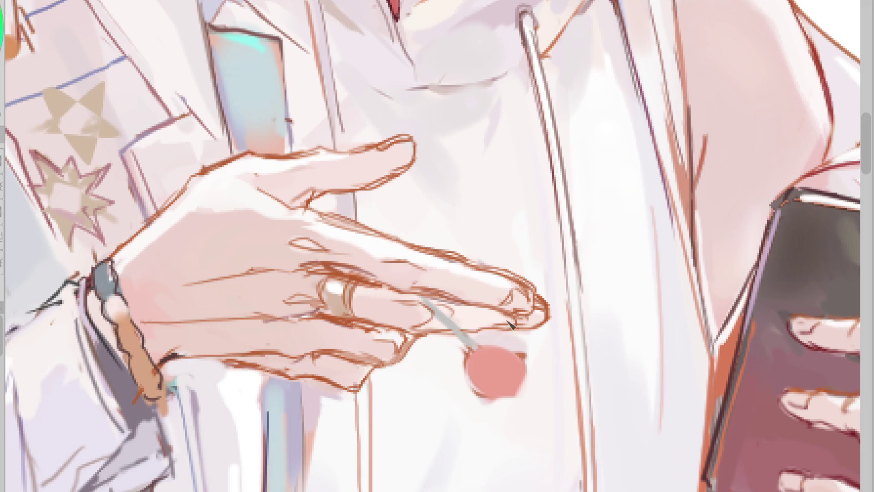
# Shade the fingertip underside, replacing the undone tan strokes with soft pink
pyautogui.keyDown('alt'); pyautogui.click(524, 305); pyautogui.keyUp('alt')
pyautogui.moveTo(390, 289)
pyautogui.mouseDown()
pyautogui.moveTo(364, 273)
pyautogui.moveTo(389, 289)
pyautogui.mouseUp()
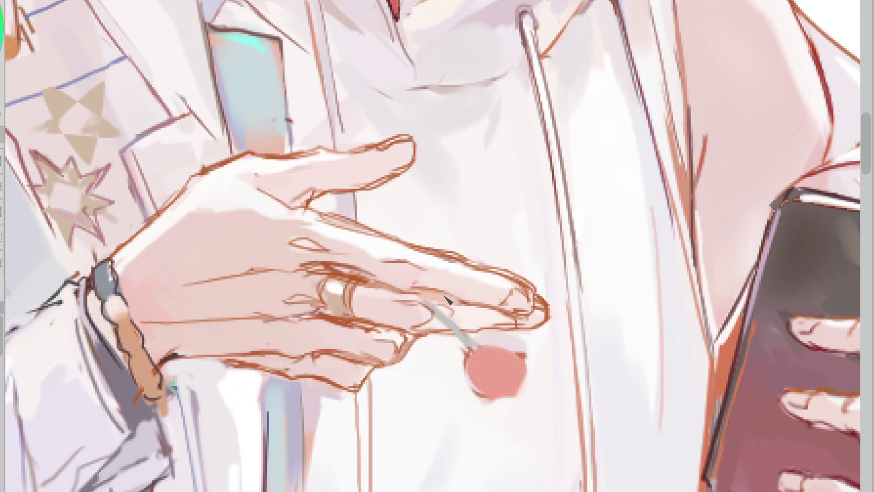
pyautogui.moveTo(532, 318); pyautogui.dragTo(490, 326)
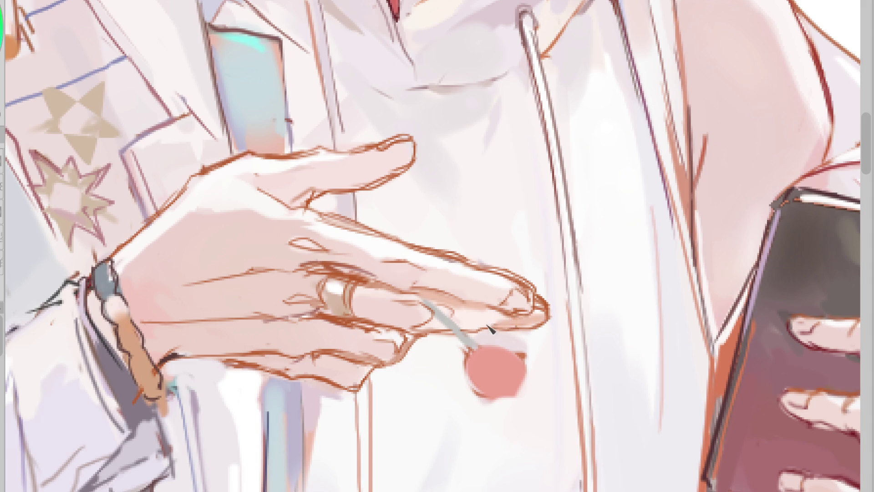
pyautogui.moveTo(542, 318)
pyautogui.mouseDown()
pyautogui.moveTo(507, 331)
pyautogui.moveTo(456, 326)
pyautogui.mouseUp()
pyautogui.keyDown('alt'); pyautogui.click(482, 313); pyautogui.keyUp('alt')
pyautogui.moveTo(523, 324)
pyautogui.mouseDown()
pyautogui.moveTo(465, 323)
pyautogui.moveTo(489, 321)
pyautogui.moveTo(475, 319)
pyautogui.mouseUp()
pyautogui.hotkey('ctrl', 'z')
pyautogui.hotkey('ctrl', 'z')
pyautogui.keyDown('alt'); pyautogui.click(527, 325); pyautogui.keyUp('alt')
pyautogui.moveTo(543, 321)
pyautogui.mouseDown()
pyautogui.moveTo(476, 318)
pyautogui.moveTo(492, 296)
pyautogui.mouseUp()
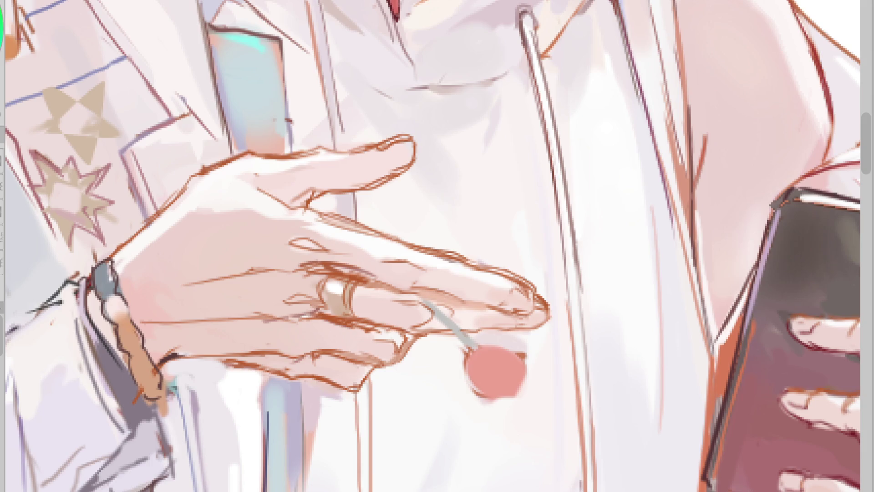
pyautogui.click(341, 225)
# Drop a trial dark finger shading and paint light highlights along the index finger
pyautogui.click(312, 245)
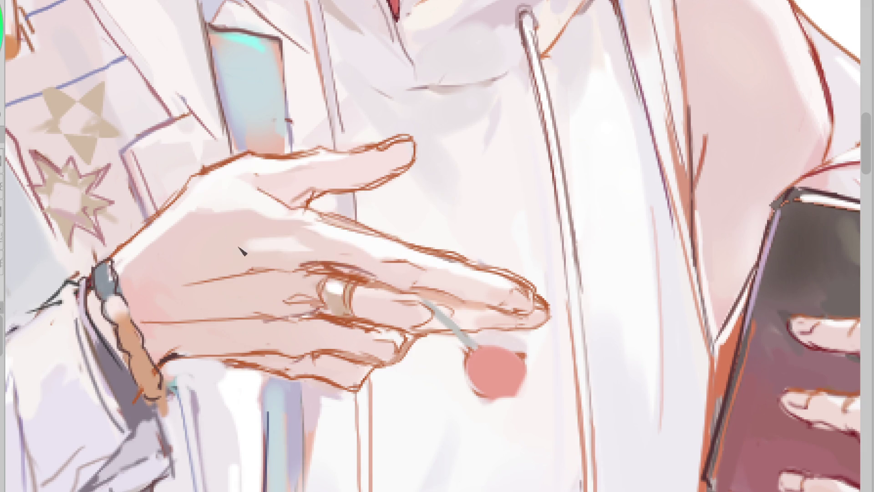
pyautogui.click(319, 303)
pyautogui.keyDown('alt'); pyautogui.click(308, 310); pyautogui.keyUp('alt')
pyautogui.keyDown('alt'); pyautogui.click(292, 320); pyautogui.keyUp('alt')
pyautogui.moveTo(318, 314)
pyautogui.mouseDown()
pyautogui.moveTo(280, 319)
pyautogui.moveTo(267, 332)
pyautogui.mouseUp()
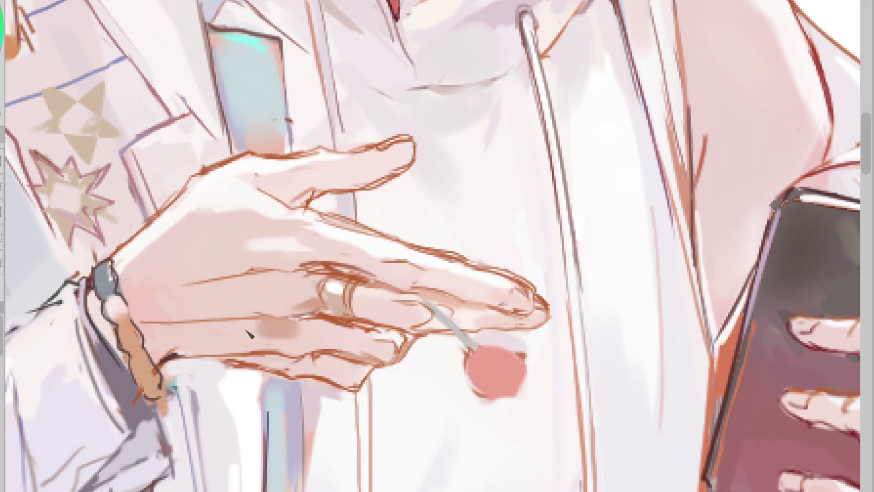
pyautogui.hotkey('ctrl', 'z')
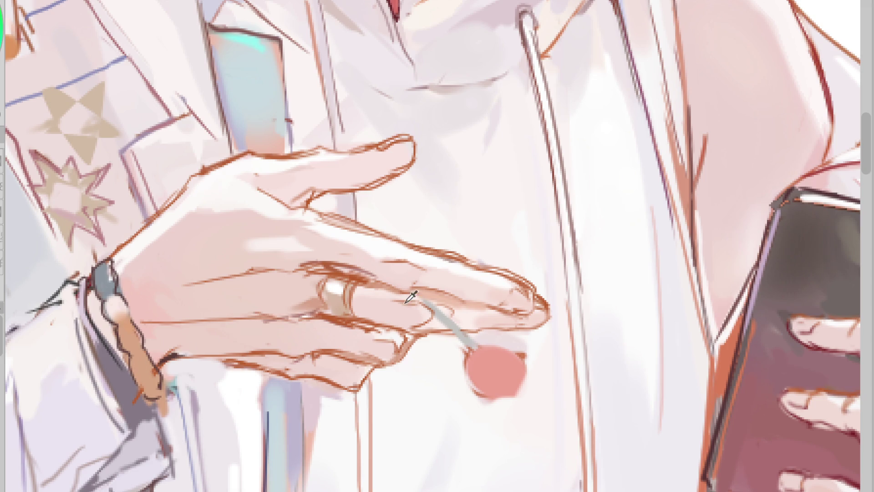
pyautogui.keyDown('alt'); pyautogui.click(343, 282); pyautogui.keyUp('alt')
pyautogui.moveTo(319, 267); pyautogui.dragTo(417, 273)
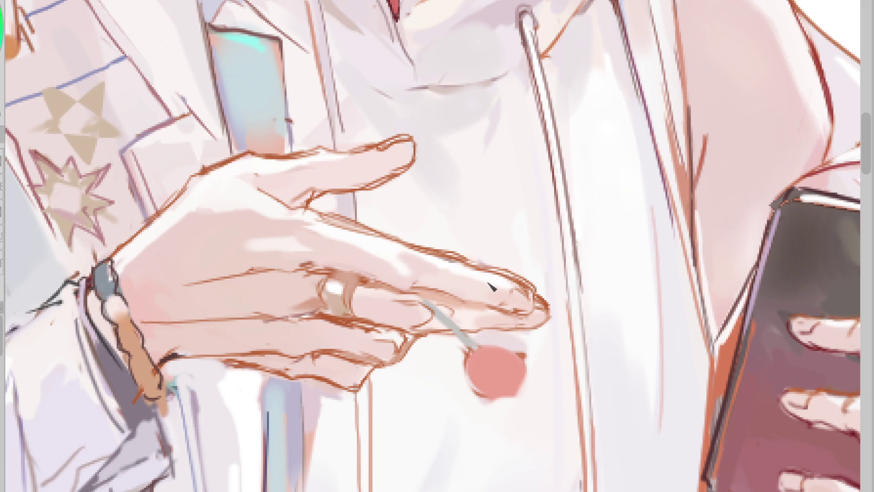
# Resample the finger's skin tone and paint a dark reddish shadow just left of the ring
pyautogui.keyDown('alt'); pyautogui.click(428, 262); pyautogui.keyUp('alt')
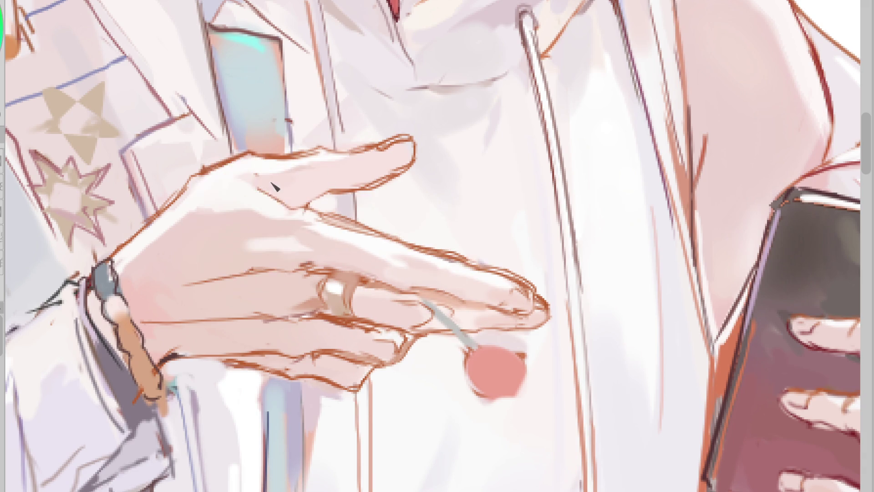
pyautogui.keyDown('alt'); pyautogui.click(253, 169); pyautogui.keyUp('alt')
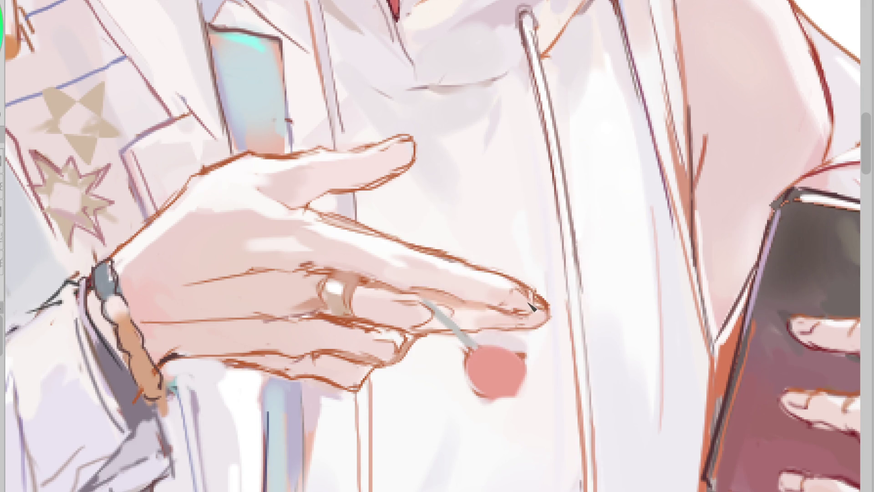
pyautogui.moveTo(533, 307); pyautogui.dragTo(526, 319)
pyautogui.hotkey('ctrl', 'z')
pyautogui.keyDown('alt'); pyautogui.click(417, 304); pyautogui.keyUp('alt')
pyautogui.keyDown('alt'); pyautogui.click(428, 309); pyautogui.keyUp('alt')
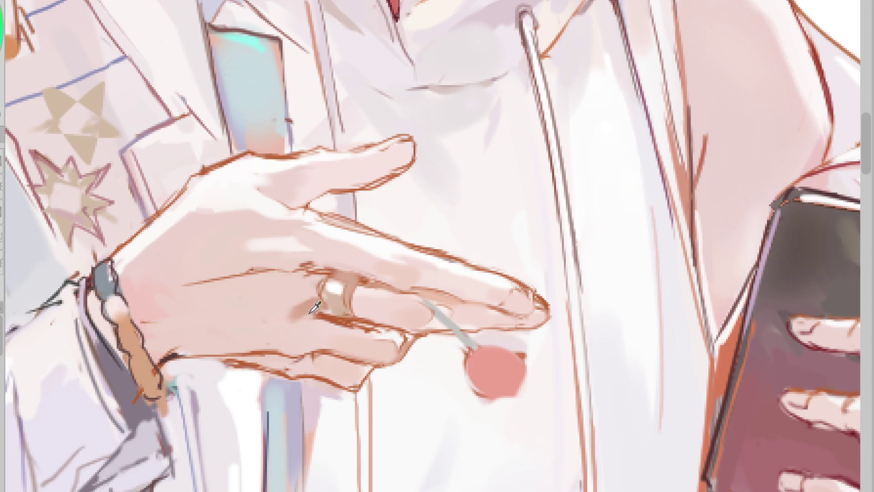
pyautogui.moveTo(295, 316); pyautogui.dragTo(307, 311)
pyautogui.scroll(-3, 230, 346)
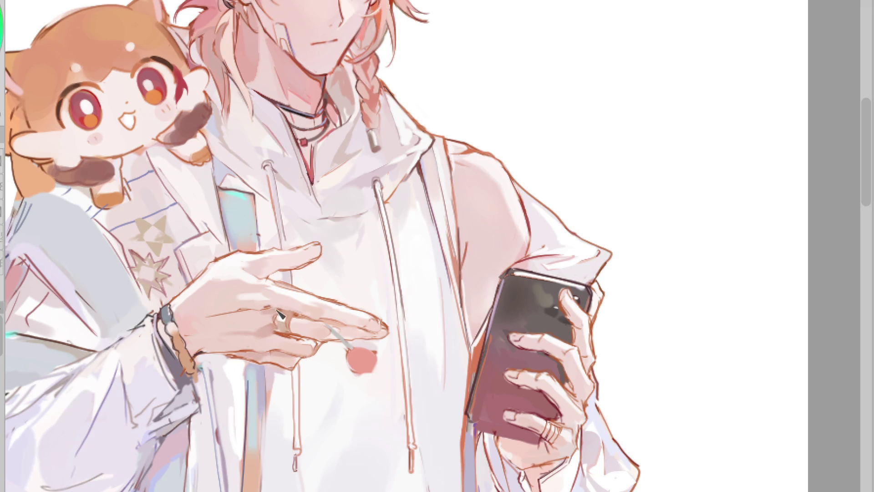
pyautogui.scroll(-2, 275, 335)
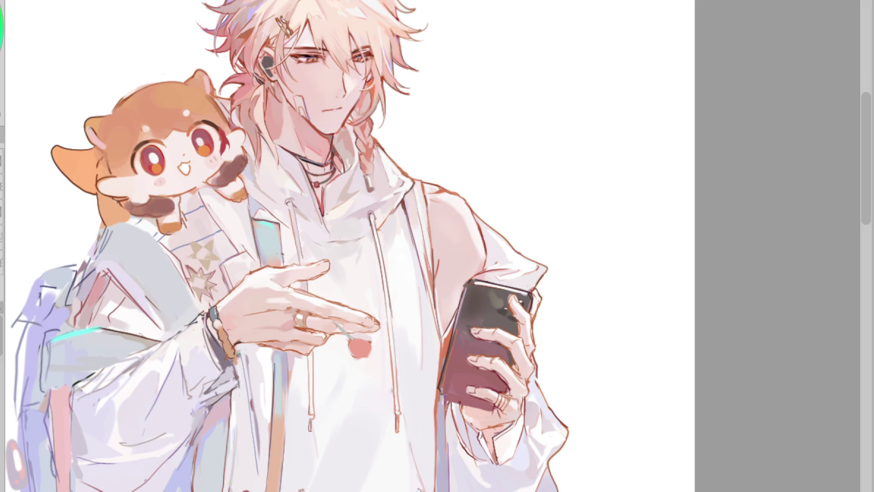
pyautogui.scroll(3, 334, 309)
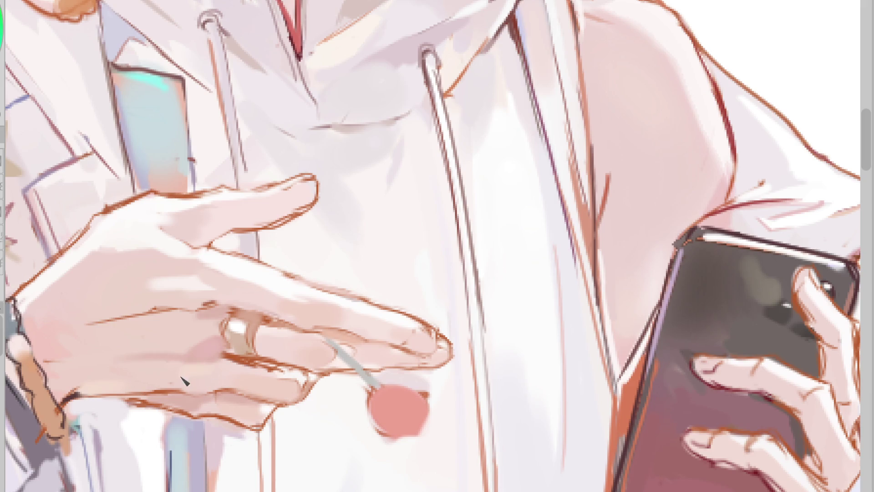
pyautogui.scroll(-3, 478, 214)
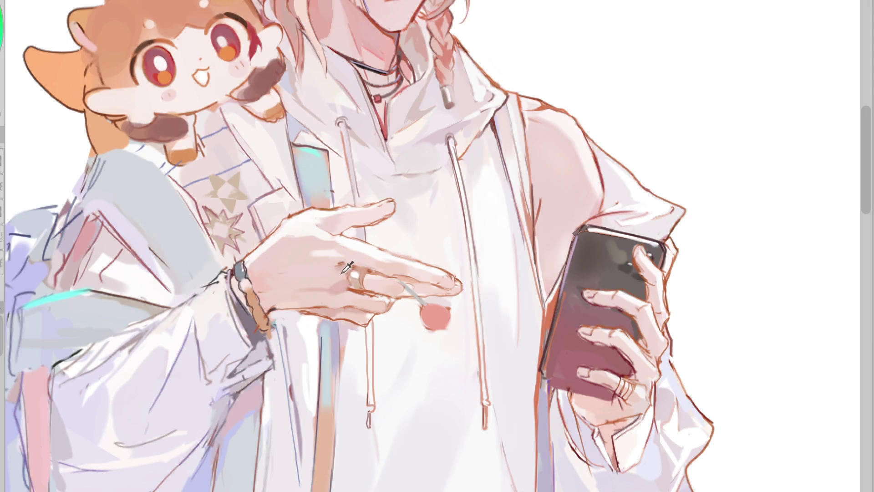
pyautogui.keyDown('alt'); pyautogui.click(324, 251); pyautogui.keyUp('alt')
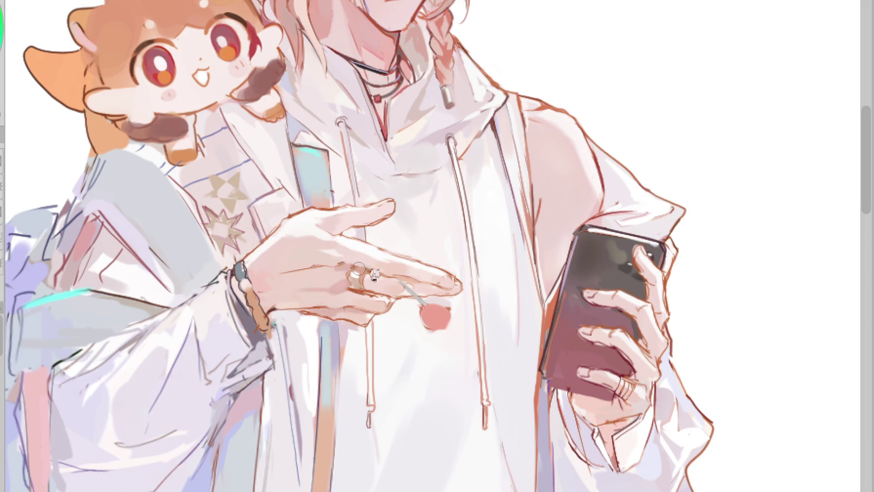
pyautogui.keyDown('alt'); pyautogui.click(345, 241); pyautogui.keyUp('alt')
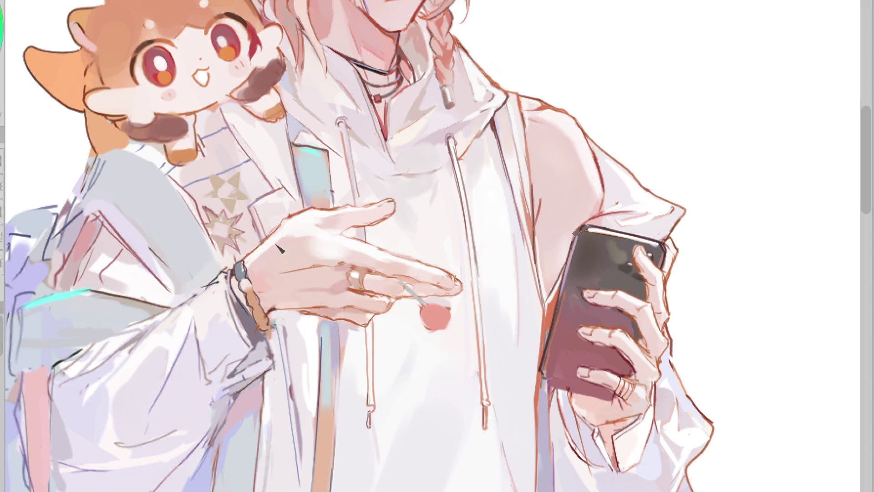
pyautogui.keyDown('alt'); pyautogui.click(347, 251); pyautogui.keyUp('alt')
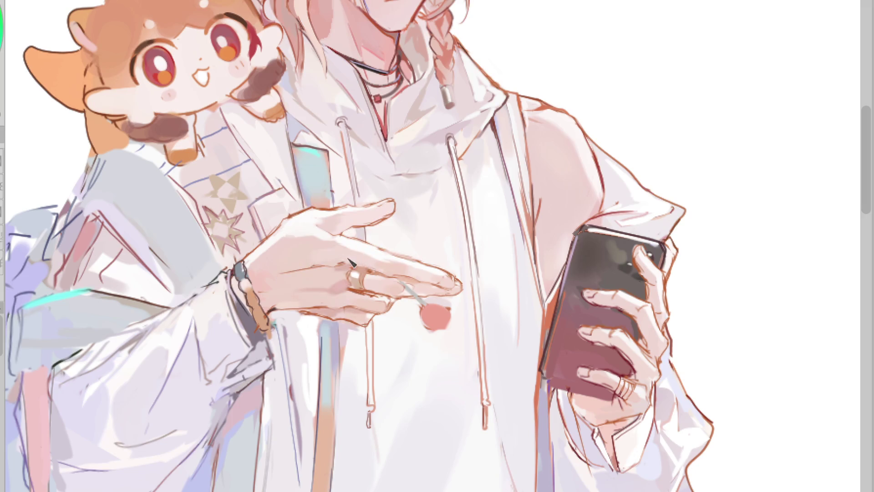
pyautogui.press('h')
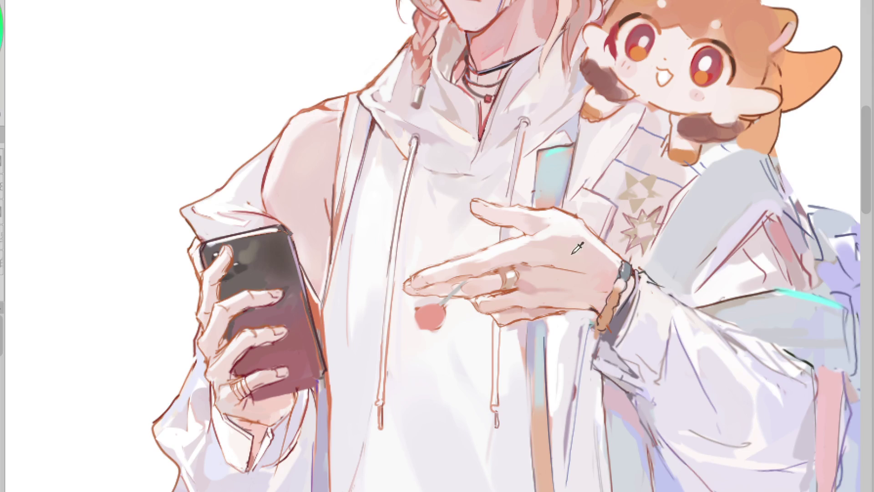
pyautogui.scroll(2, 575, 251)
pyautogui.keyDown('alt'); pyautogui.click(499, 287); pyautogui.keyUp('alt')
pyautogui.keyDown('alt'); pyautogui.click(474, 268); pyautogui.keyUp('alt')
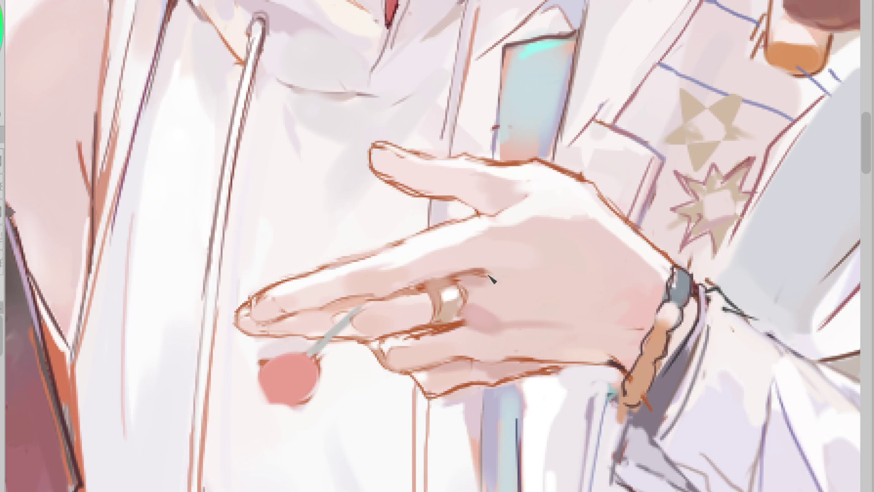
pyautogui.keyDown('alt'); pyautogui.click(424, 289); pyautogui.keyUp('alt')
pyautogui.keyDown('alt'); pyautogui.click(455, 327); pyautogui.keyUp('alt')
pyautogui.keyDown('alt'); pyautogui.click(455, 310); pyautogui.keyUp('alt')
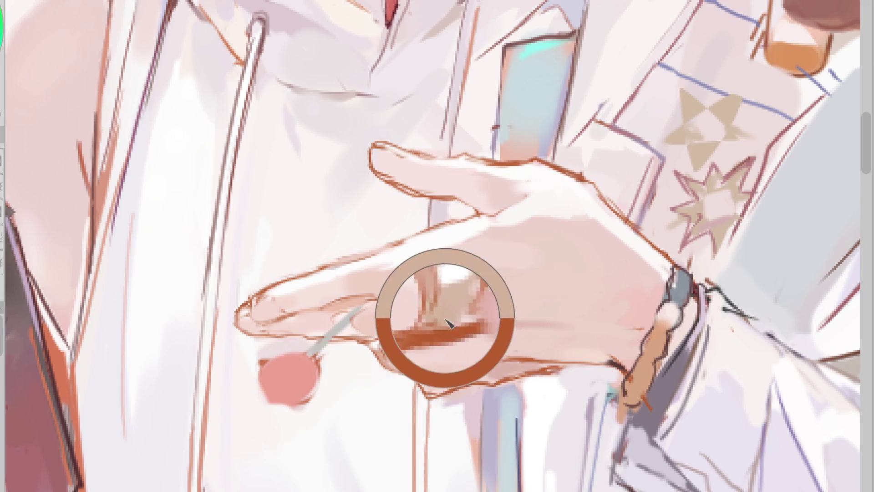
pyautogui.keyDown('alt'); pyautogui.click(479, 315); pyautogui.keyUp('alt')
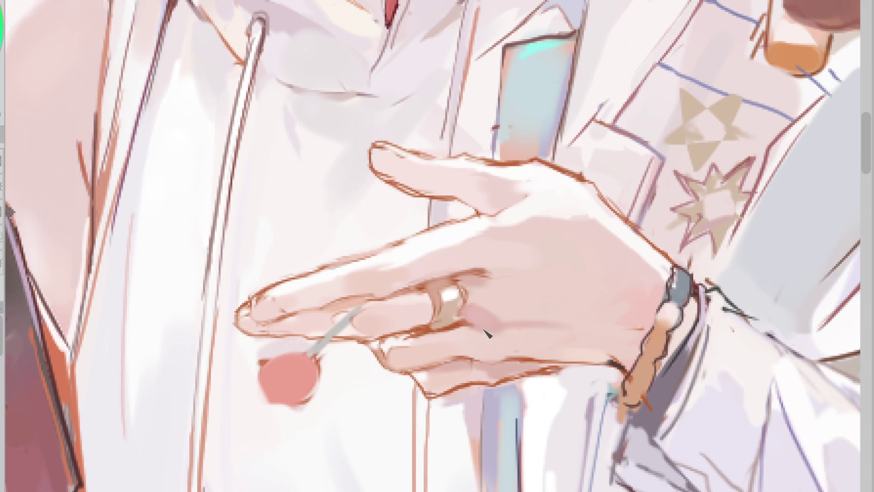
pyautogui.press('h')
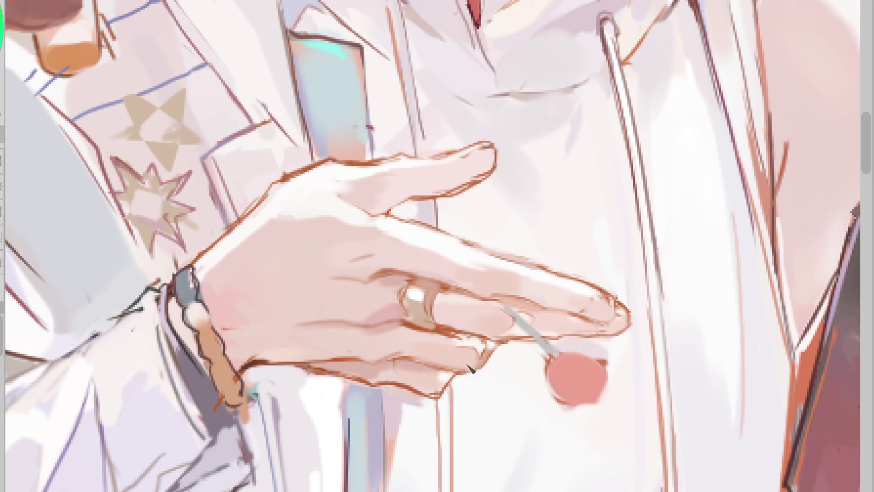
# Darken the lowest finger's lower outline, soften the palm edge, and add a reddish line along it
pyautogui.moveTo(456, 375); pyautogui.dragTo(443, 384)
pyautogui.moveTo(507, 345); pyautogui.dragTo(452, 383)
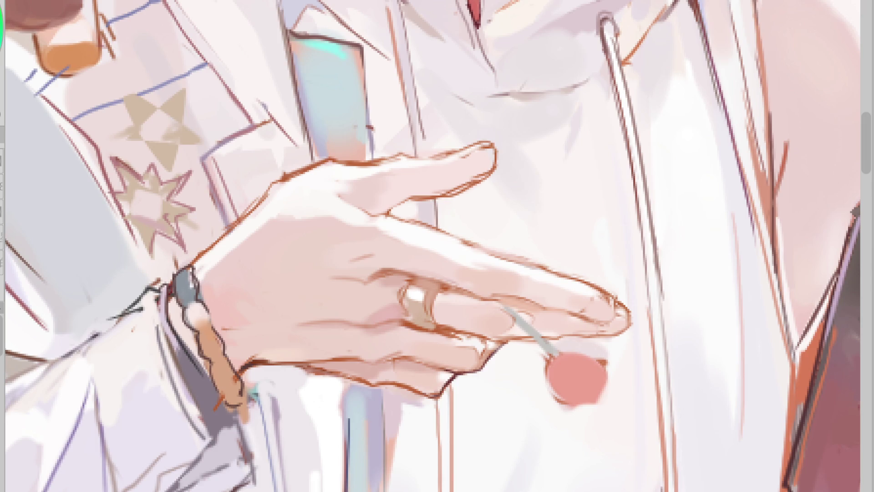
pyautogui.moveTo(500, 339); pyautogui.dragTo(526, 343)
pyautogui.moveTo(628, 334)
pyautogui.mouseDown()
pyautogui.moveTo(523, 315)
pyautogui.moveTo(500, 324)
pyautogui.mouseUp()
pyautogui.moveTo(462, 382); pyautogui.dragTo(404, 368)
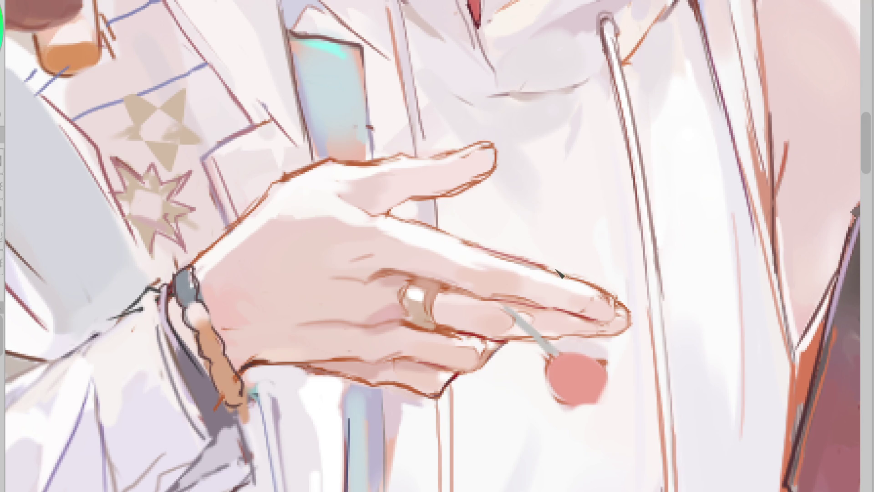
pyautogui.keyDown('alt'); pyautogui.click(499, 291); pyautogui.keyUp('alt')
pyautogui.hotkey('ctrl', '0')
pyautogui.press('h')
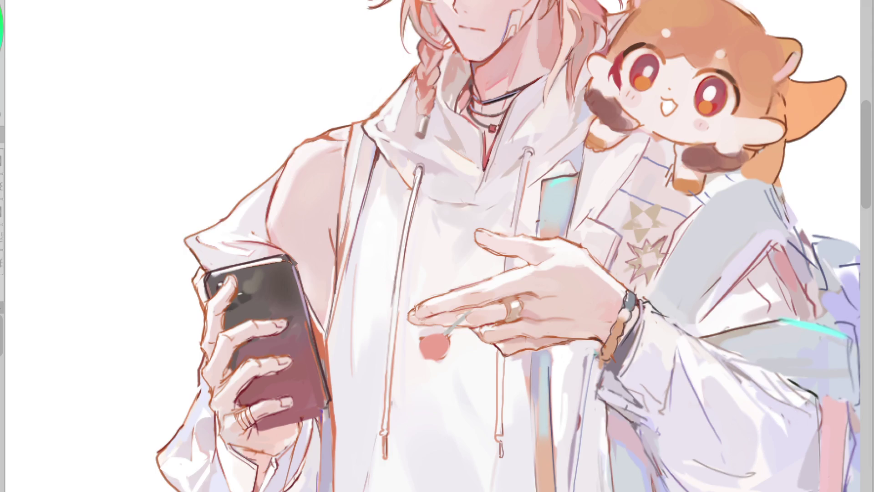
pyautogui.scroll(3, 493, 300)
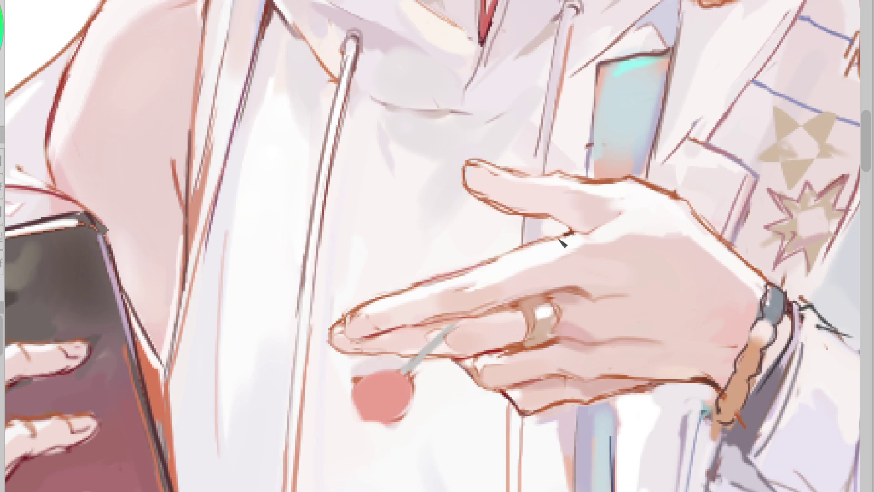
pyautogui.keyDown('alt'); pyautogui.click(559, 194); pyautogui.keyUp('alt')
pyautogui.keyDown('alt'); pyautogui.click(569, 187); pyautogui.keyUp('alt')
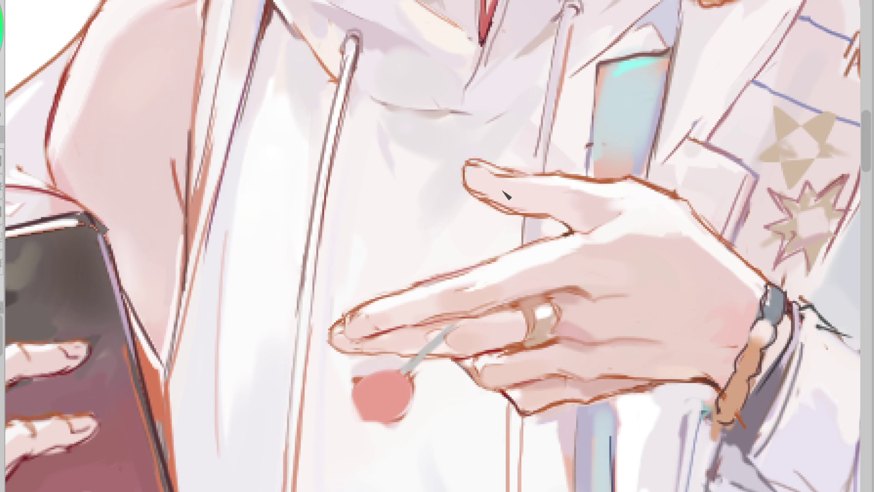
pyautogui.keyDown('alt'); pyautogui.click(602, 240); pyautogui.keyUp('alt')
pyautogui.keyDown('alt'); pyautogui.click(473, 173); pyautogui.keyUp('alt')
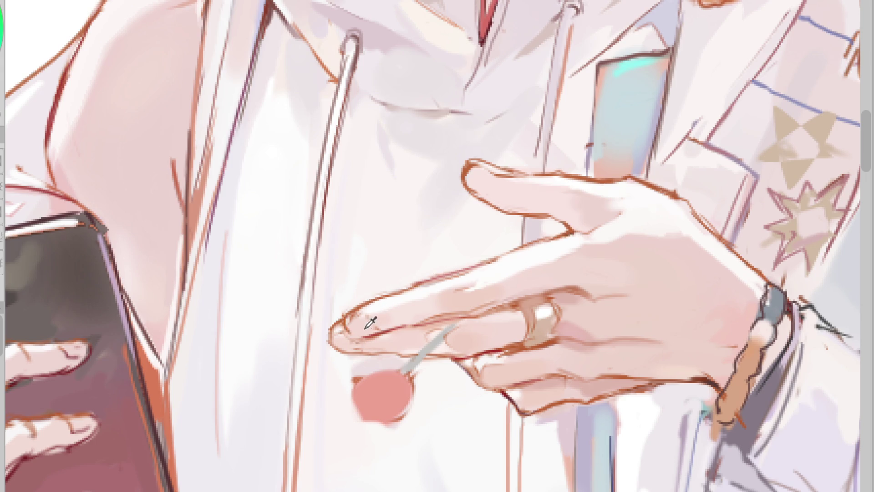
pyautogui.keyDown('alt'); pyautogui.click(382, 316); pyautogui.keyUp('alt')
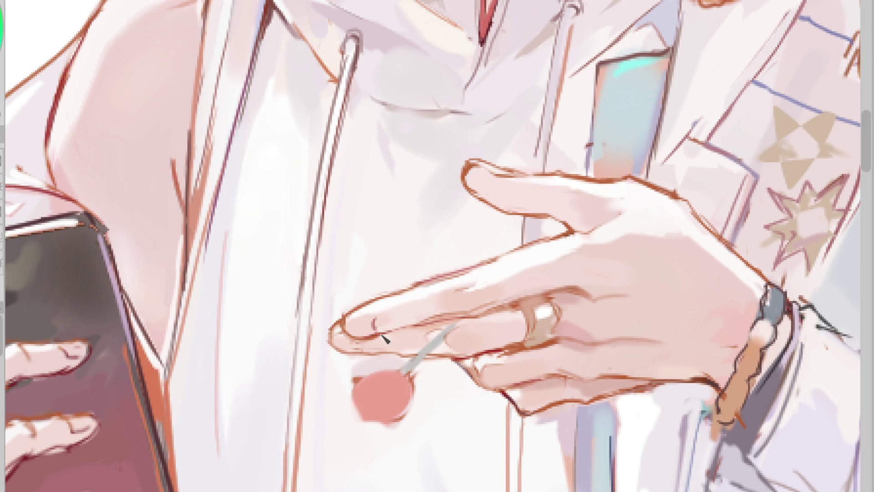
pyautogui.moveTo(372, 317); pyautogui.dragTo(375, 325)
pyautogui.hotkey('ctrl', 'z')
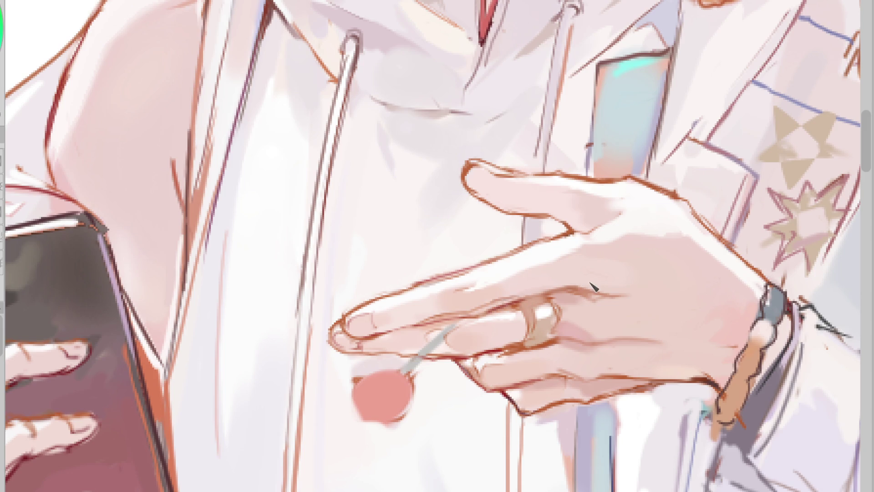
pyautogui.moveTo(528, 294)
pyautogui.mouseDown()
pyautogui.moveTo(585, 285)
pyautogui.moveTo(604, 294)
pyautogui.mouseUp()
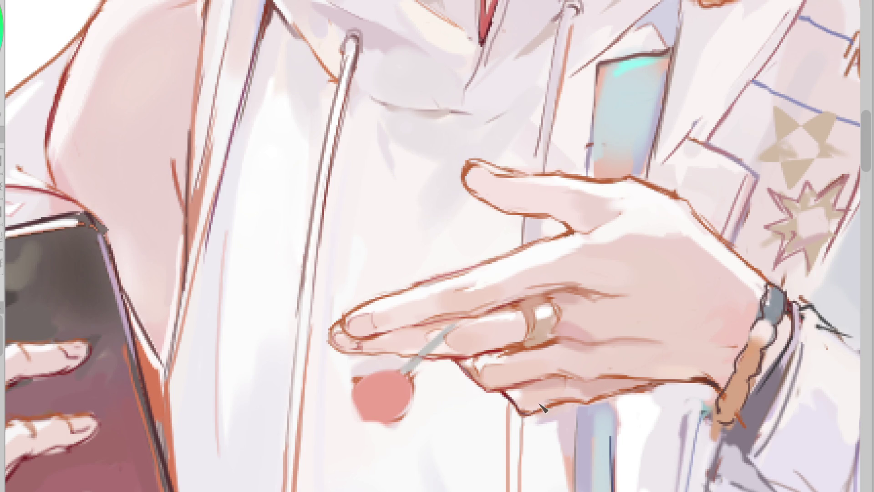
pyautogui.keyDown('alt'); pyautogui.click(513, 394); pyautogui.keyUp('alt')
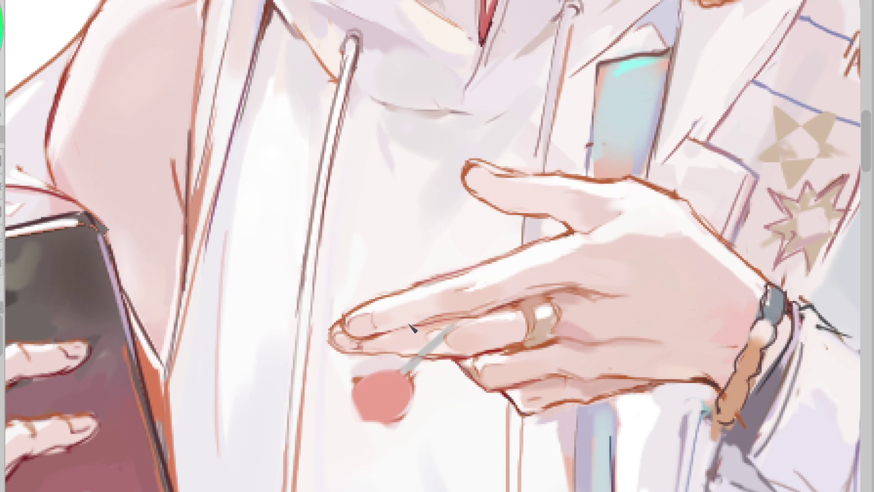
pyautogui.scroll(-3, 397, 364)
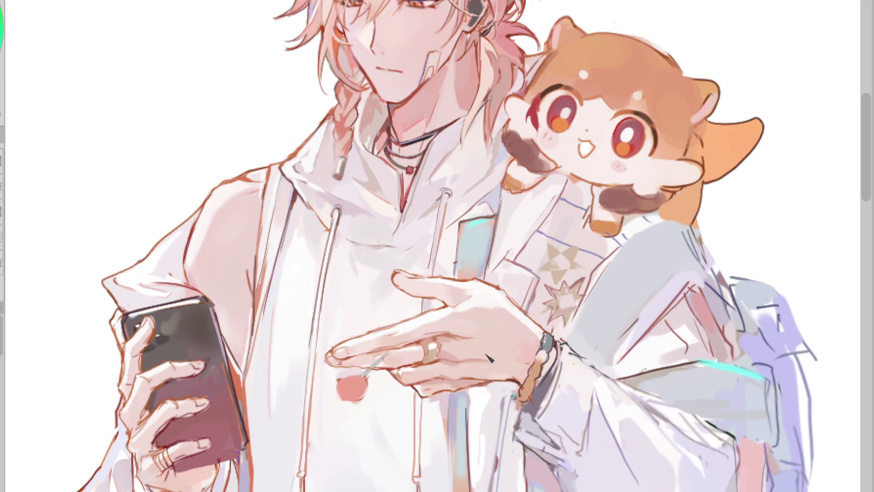
pyautogui.scroll(3, 526, 291)
pyautogui.keyDown('alt'); pyautogui.click(504, 294); pyautogui.keyUp('alt')
pyautogui.keyDown('alt'); pyautogui.click(539, 314); pyautogui.keyUp('alt')
pyautogui.keyDown('alt'); pyautogui.click(392, 205); pyautogui.keyUp('alt')
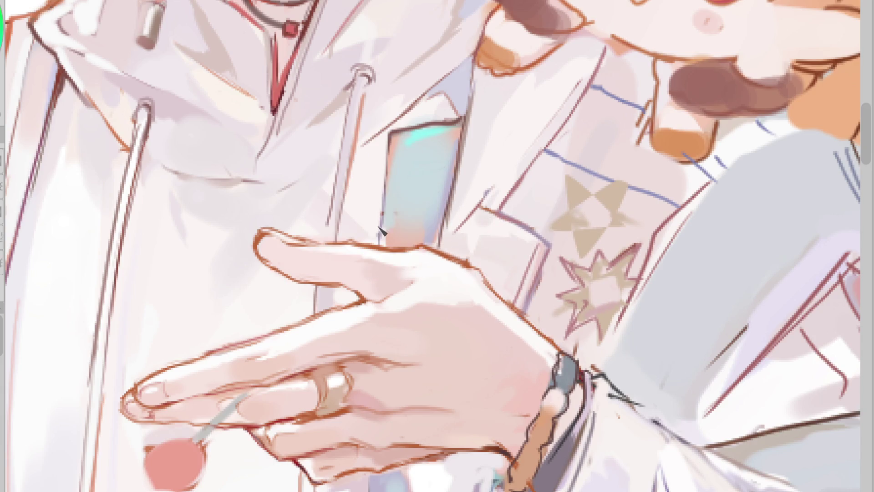
pyautogui.keyDown('alt'); pyautogui.click(345, 206); pyautogui.keyUp('alt')
pyautogui.scroll(-2, 386, 179)
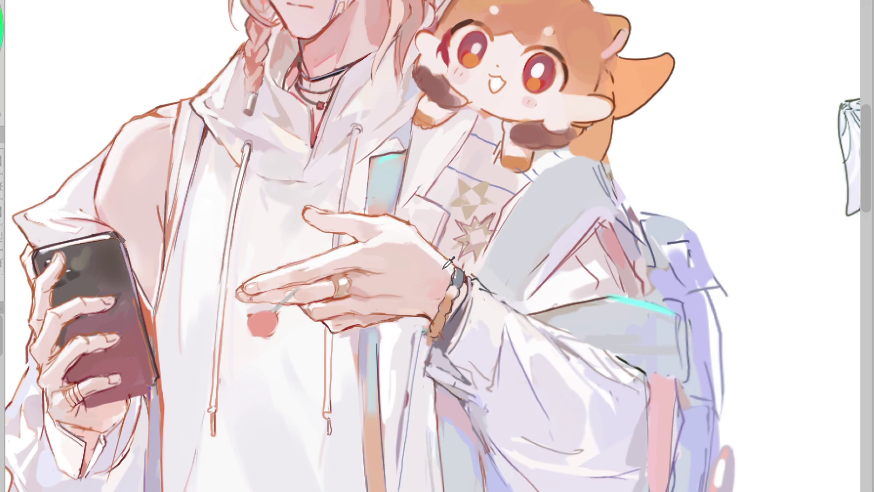
pyautogui.keyDown('alt'); pyautogui.click(425, 282); pyautogui.keyUp('alt')
pyautogui.keyDown('alt'); pyautogui.click(286, 267); pyautogui.keyUp('alt')
pyautogui.keyDown('alt'); pyautogui.click(255, 277); pyautogui.keyUp('alt')
pyautogui.moveTo(241, 302); pyautogui.dragTo(274, 307)
# Repaint the lollipop stick grey with a peach highlight, outline the candy brown, highlight the fingertip
pyautogui.scroll(2, 264, 303)
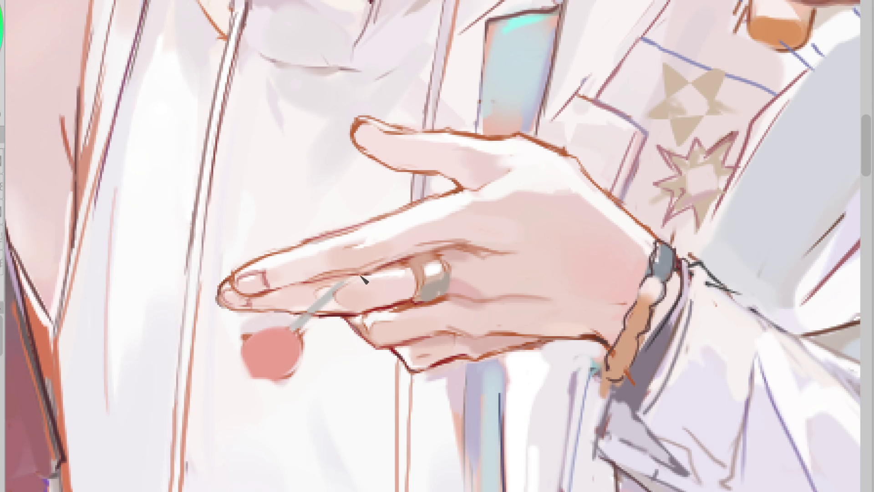
pyautogui.moveTo(299, 329)
pyautogui.mouseDown()
pyautogui.moveTo(344, 278)
pyautogui.moveTo(291, 329)
pyautogui.mouseUp()
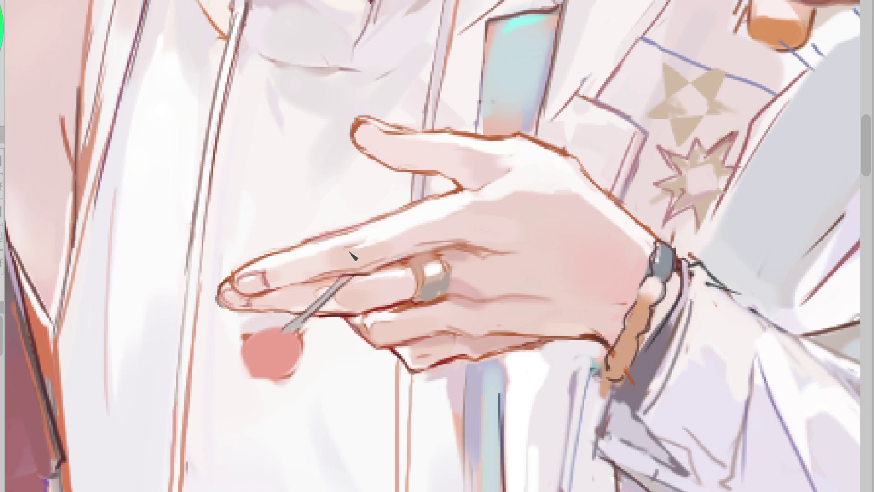
pyautogui.moveTo(342, 284)
pyautogui.mouseDown()
pyautogui.moveTo(287, 335)
pyautogui.moveTo(324, 307)
pyautogui.mouseUp()
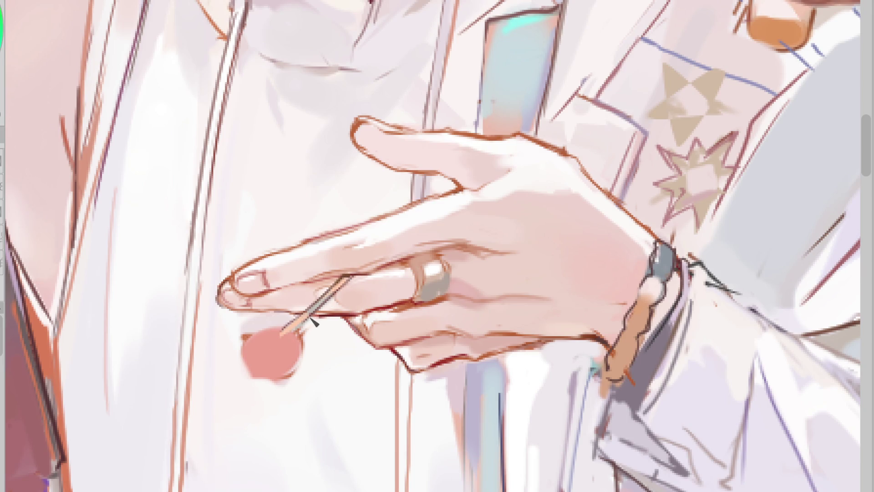
pyautogui.moveTo(240, 353)
pyautogui.mouseDown()
pyautogui.moveTo(295, 381)
pyautogui.moveTo(303, 337)
pyautogui.moveTo(268, 350)
pyautogui.mouseUp()
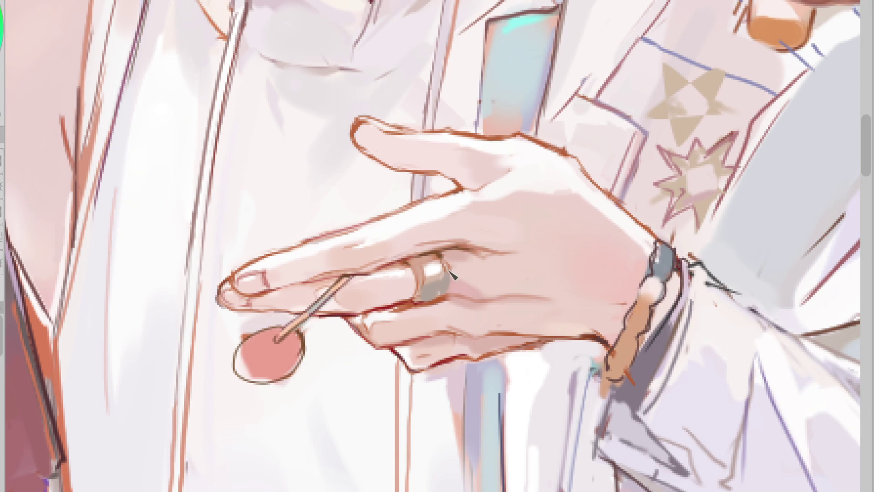
pyautogui.moveTo(365, 123); pyautogui.dragTo(388, 133)
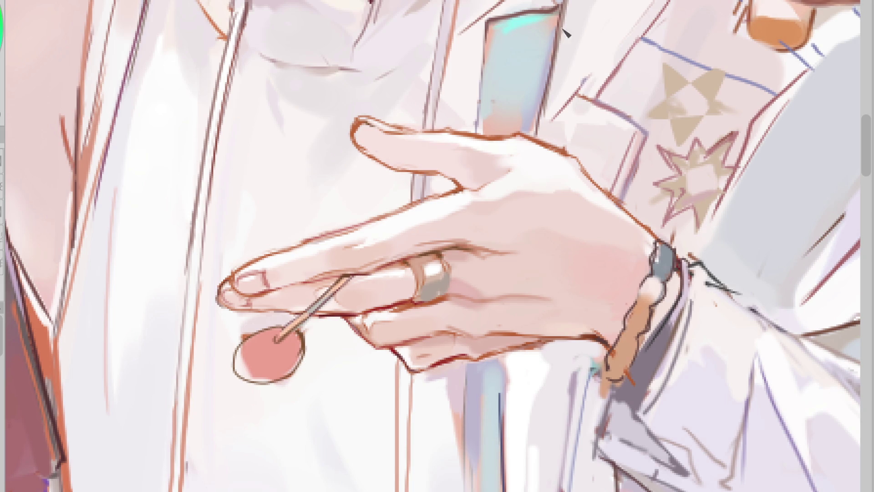
pyautogui.scroll(-3, 320, 320)
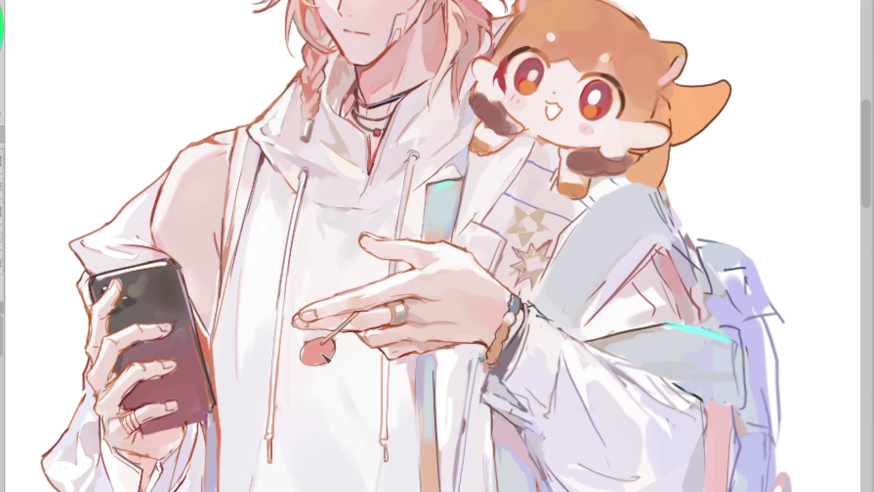
# Fill the lollipop's light rim with solid red and sample mauve and skin tones from the phone hand
pyautogui.click(323, 347)
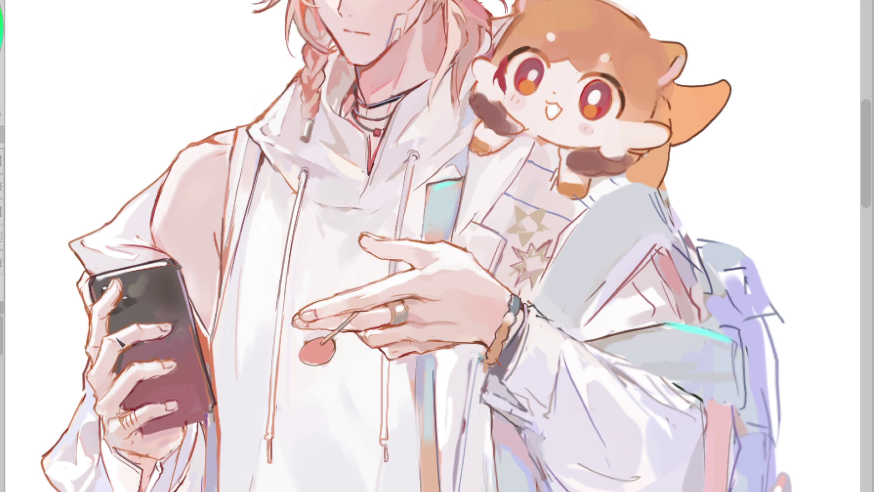
pyautogui.click(139, 327)
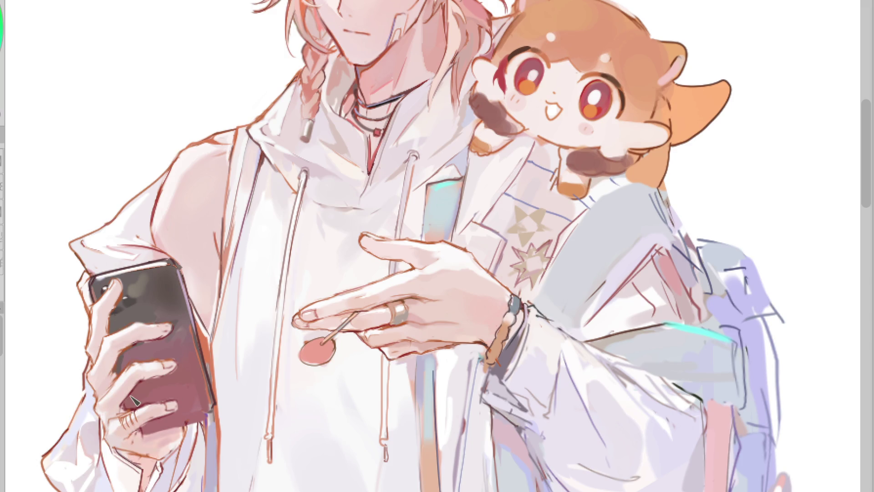
pyautogui.keyDown('alt'); pyautogui.click(111, 373); pyautogui.keyUp('alt')
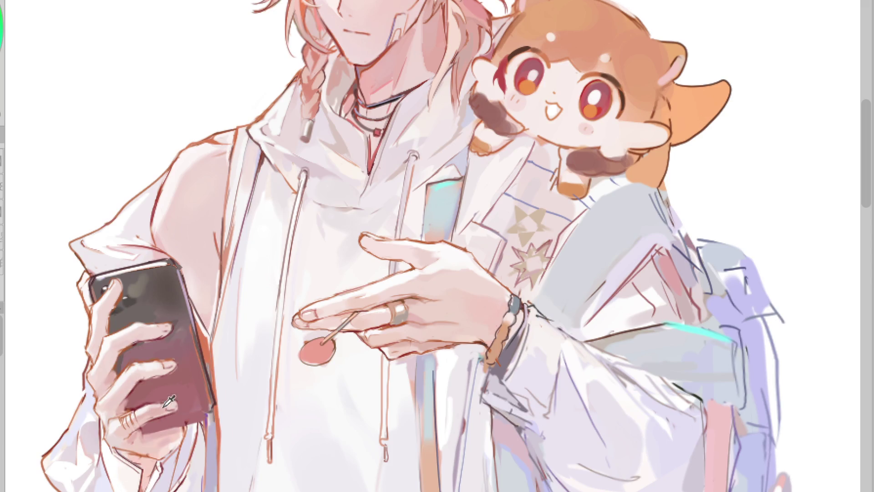
pyautogui.keyDown('alt'); pyautogui.click(178, 401); pyautogui.keyUp('alt')
pyautogui.keyDown('alt'); pyautogui.click(151, 403); pyautogui.keyUp('alt')
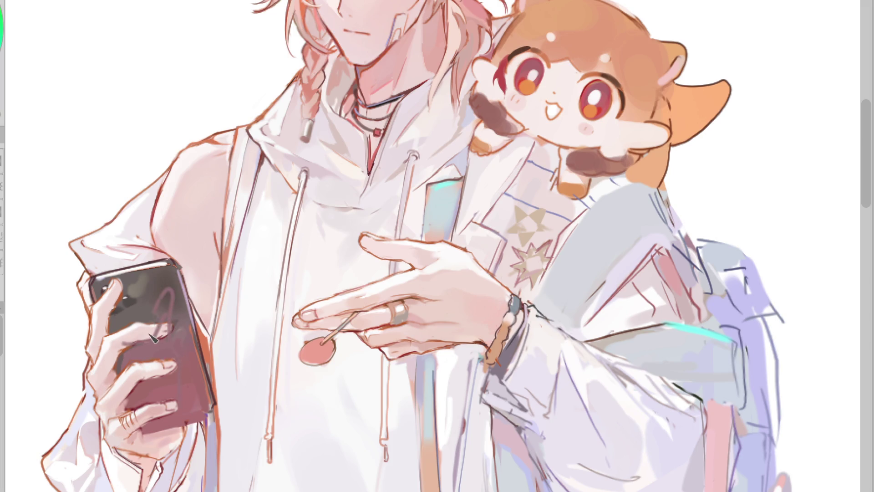
# Sample more shades from the phone area, the hand and the phone back
pyautogui.keyDown('alt'); pyautogui.click(168, 361); pyautogui.keyUp('alt')
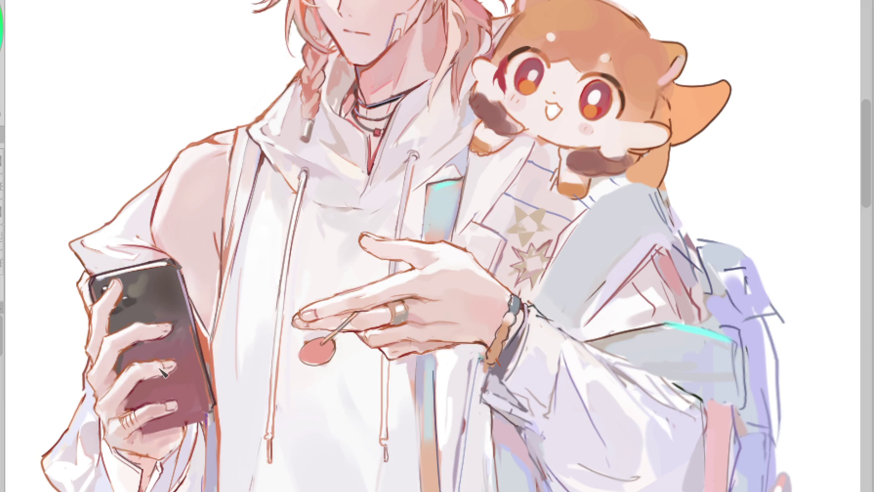
pyautogui.keyDown('alt'); pyautogui.click(188, 376); pyautogui.keyUp('alt')
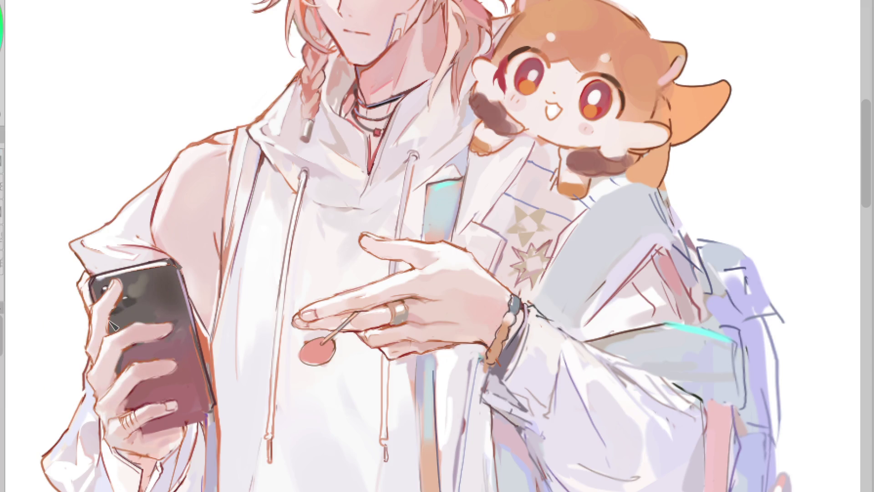
pyautogui.click(142, 296)
pyautogui.click(113, 292)
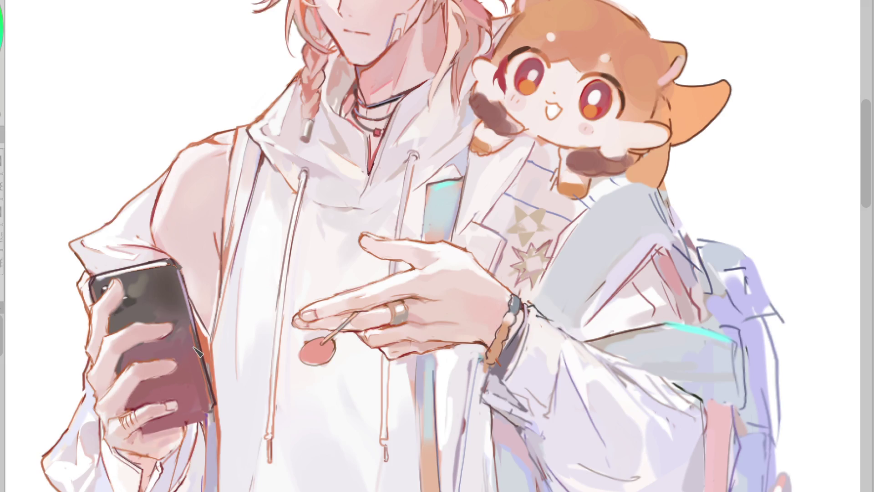
# Mirror the canvas to check the phone hand and discard a trial fingertip-edge outline
pyautogui.press('h')
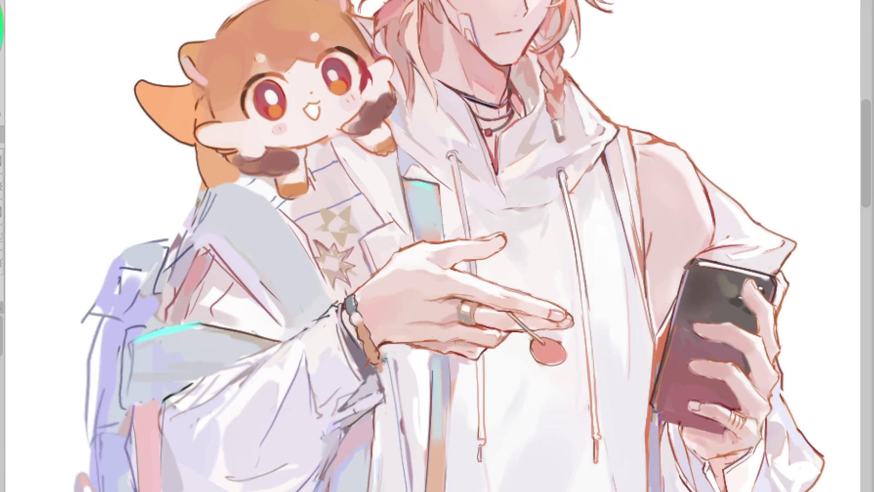
pyautogui.scroll(-1, 437, 245)
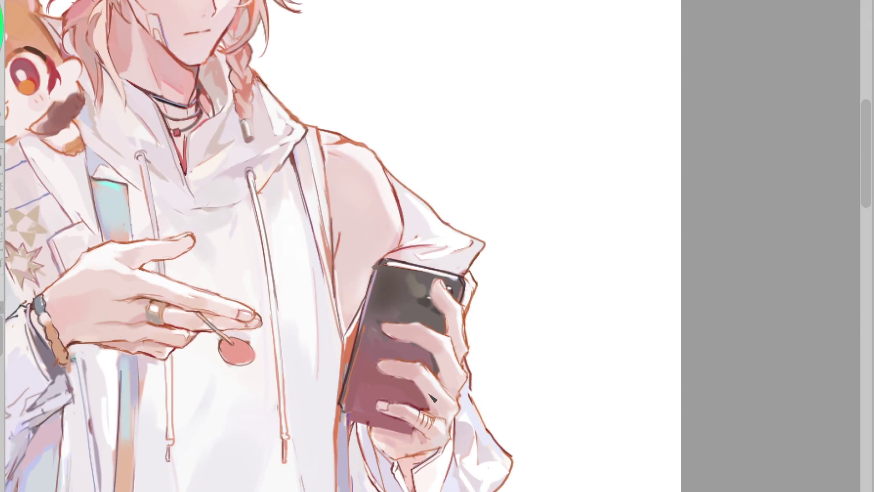
pyautogui.scroll(3, 435, 395)
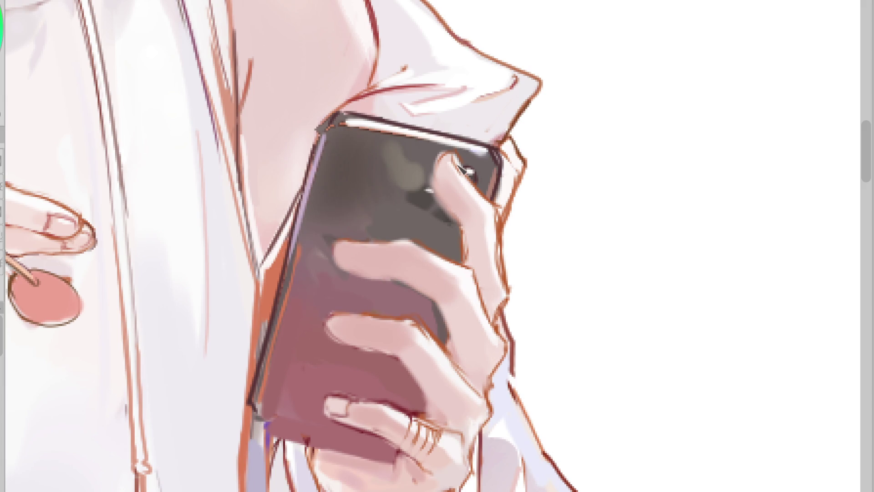
pyautogui.scroll(-2, 345, 129)
pyautogui.scroll(-2, 334, 230)
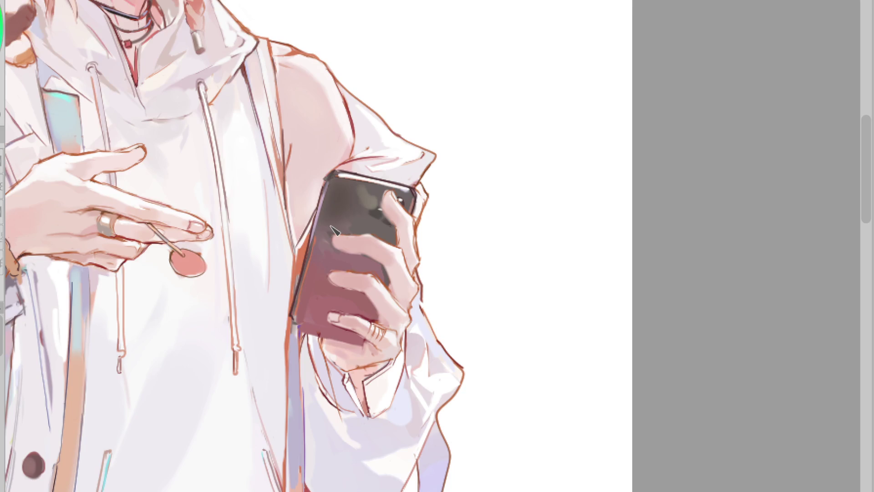
pyautogui.scroll(-2, 331, 226)
pyautogui.scroll(2, 182, 251)
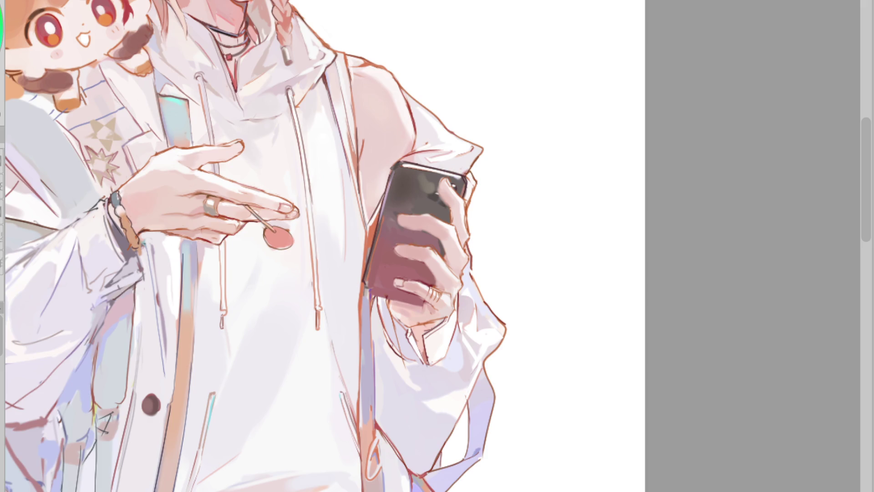
pyautogui.scroll(3, 536, 213)
pyautogui.scroll(1, 399, 153)
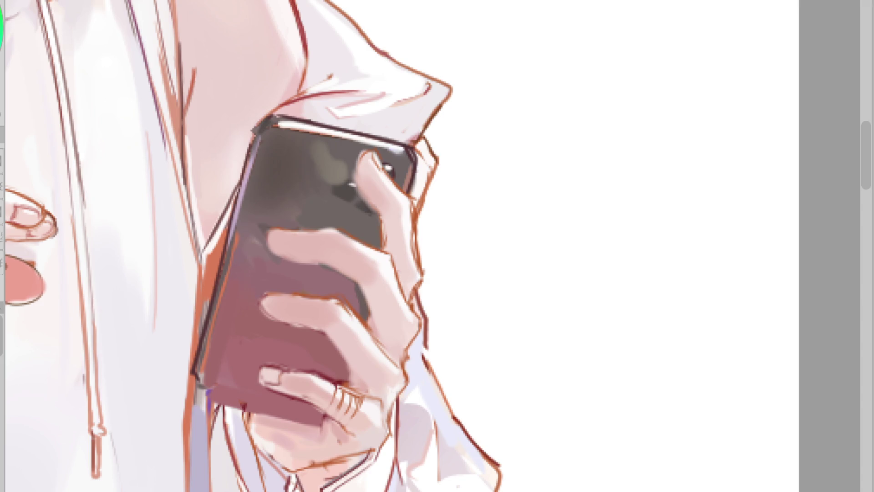
pyautogui.moveTo(277, 229)
pyautogui.mouseDown()
pyautogui.moveTo(272, 250)
pyautogui.moveTo(352, 274)
pyautogui.mouseUp()
pyautogui.hotkey('ctrl', 'z')
pyautogui.hotkey('ctrl', 'z')
# Mirror the view back, outline the knuckle edge beside the phone, and draw the index fingernail
pyautogui.press('h')
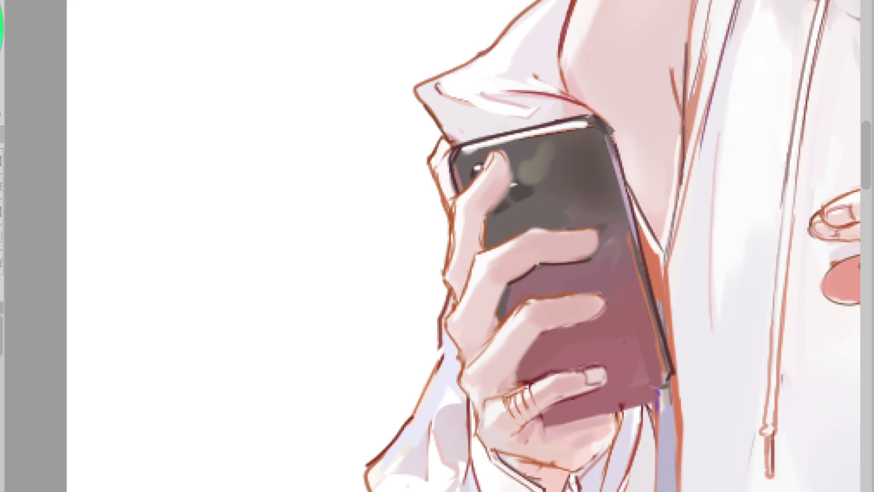
pyautogui.scroll(-4, 268, 354)
pyautogui.scroll(4, 593, 280)
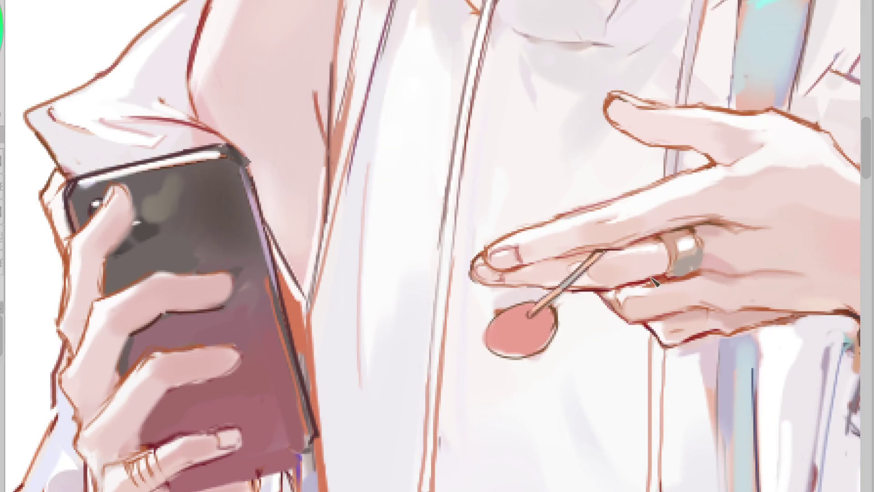
pyautogui.moveTo(96, 297); pyautogui.dragTo(114, 308)
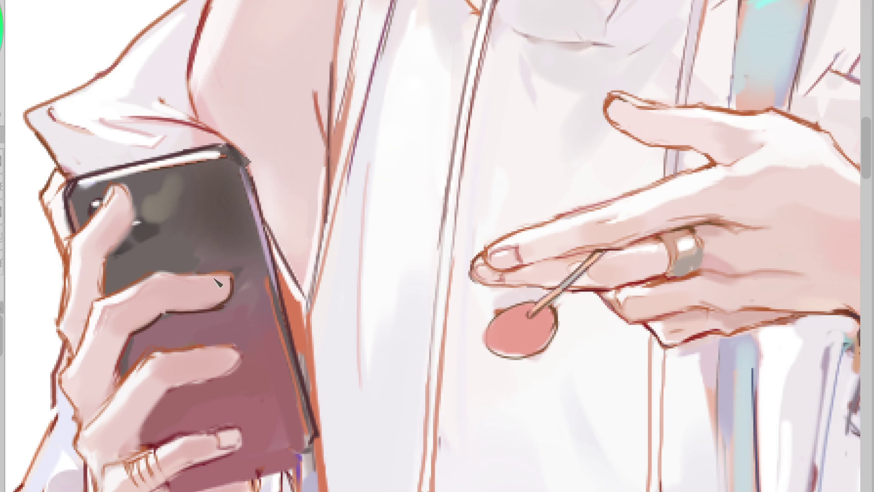
pyautogui.moveTo(207, 292); pyautogui.dragTo(230, 283)
# Line the lower finger's edge, darken the thumb's lower-right edge, and soften its left edge
pyautogui.keyDown('alt'); pyautogui.click(131, 348); pyautogui.keyUp('alt')
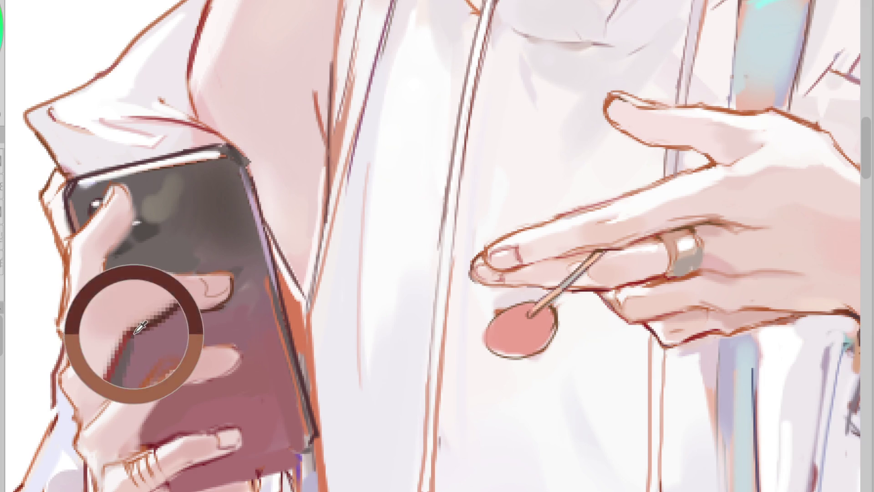
pyautogui.moveTo(122, 382); pyautogui.dragTo(91, 412)
pyautogui.moveTo(129, 224); pyautogui.dragTo(109, 257)
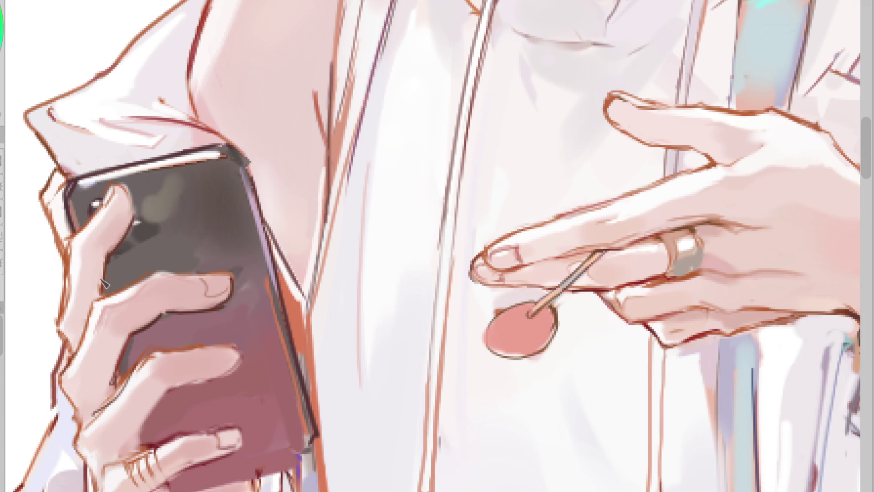
pyautogui.moveTo(82, 242); pyautogui.dragTo(68, 281)
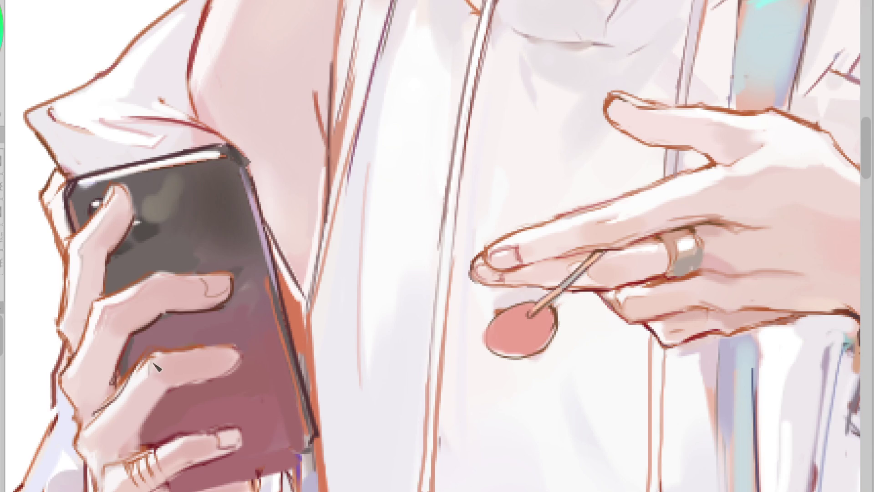
# Repaint the lowest finger's ring thicker as two grey bands and touch it up
pyautogui.keyDown('alt'); pyautogui.click(140, 389); pyautogui.keyUp('alt')
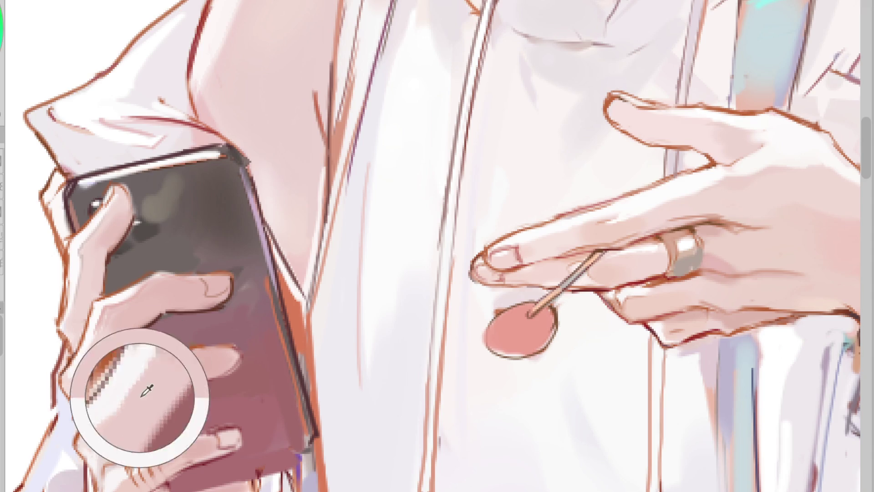
pyautogui.keyDown('alt'); pyautogui.click(153, 381); pyautogui.keyUp('alt')
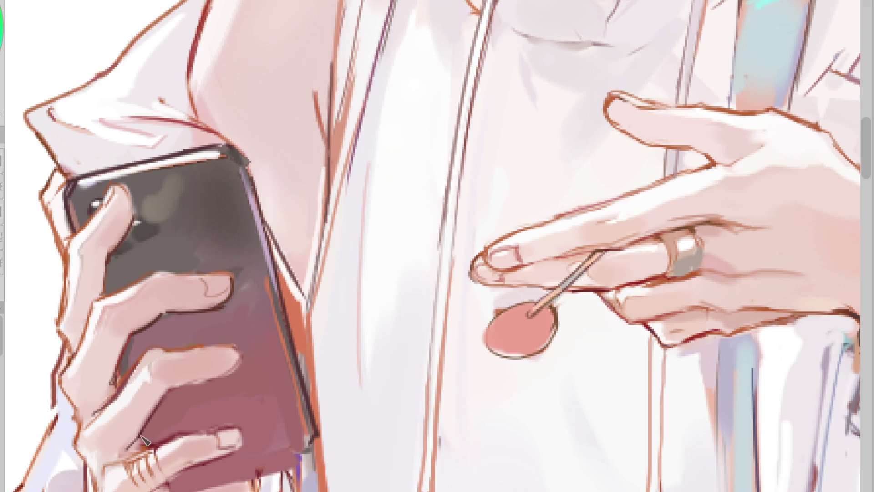
pyautogui.moveTo(136, 448)
pyautogui.mouseDown()
pyautogui.moveTo(150, 453)
pyautogui.moveTo(150, 489)
pyautogui.mouseUp()
pyautogui.moveTo(149, 455)
pyautogui.mouseDown()
pyautogui.moveTo(165, 478)
pyautogui.moveTo(151, 489)
pyautogui.moveTo(159, 475)
pyautogui.moveTo(164, 487)
pyautogui.mouseUp()
pyautogui.moveTo(155, 453); pyautogui.dragTo(165, 482)
pyautogui.moveTo(136, 448); pyautogui.dragTo(159, 471)
pyautogui.keyDown('alt'); pyautogui.click(170, 442); pyautogui.keyUp('alt')
pyautogui.keyDown('alt'); pyautogui.click(169, 439); pyautogui.keyUp('alt')
pyautogui.moveTo(157, 437); pyautogui.dragTo(173, 476)
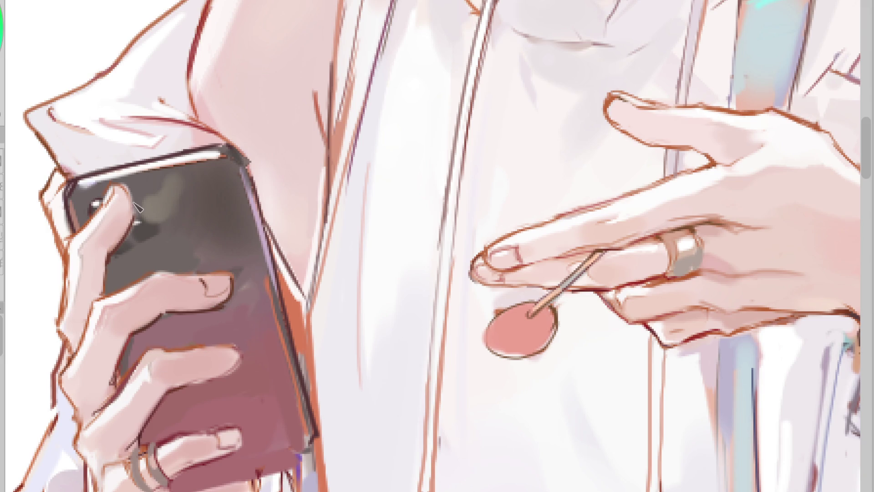
# Draw a nail on the middle fingertip and sample skin tones from the fingers and thumb
pyautogui.keyDown('alt'); pyautogui.click(114, 194); pyautogui.keyUp('alt')
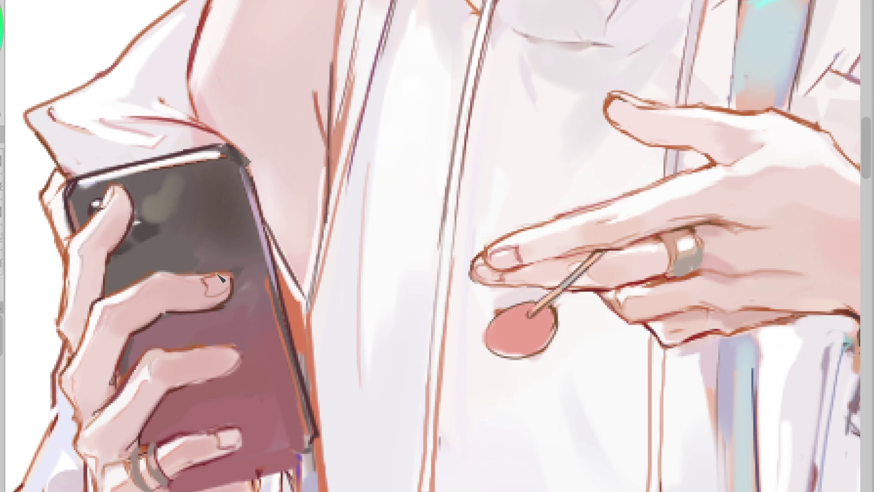
pyautogui.moveTo(214, 347)
pyautogui.mouseDown()
pyautogui.moveTo(216, 360)
pyautogui.moveTo(232, 358)
pyautogui.mouseUp()
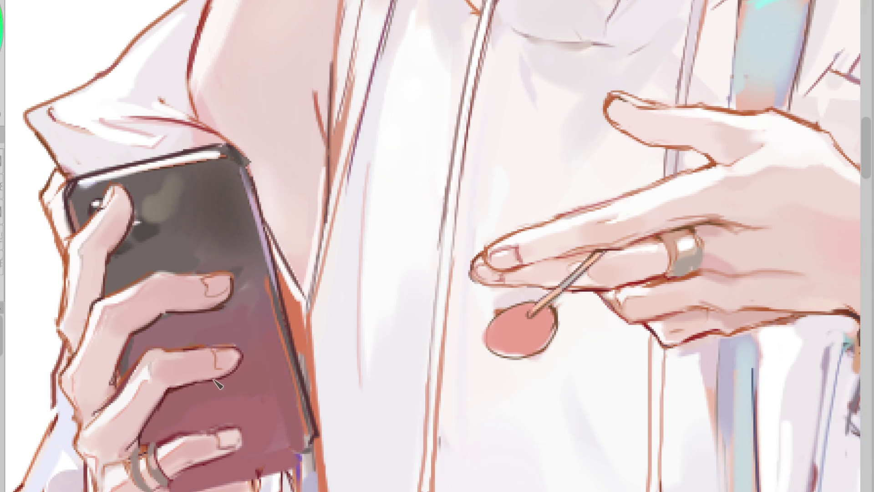
pyautogui.keyDown('alt'); pyautogui.click(232, 355); pyautogui.keyUp('alt')
pyautogui.keyDown('alt'); pyautogui.click(224, 365); pyautogui.keyUp('alt')
pyautogui.keyDown('alt'); pyautogui.click(211, 290); pyautogui.keyUp('alt')
pyautogui.keyDown('alt'); pyautogui.click(226, 291); pyautogui.keyUp('alt')
pyautogui.keyDown('alt'); pyautogui.click(228, 292); pyautogui.keyUp('alt')
pyautogui.keyDown('alt'); pyautogui.click(226, 303); pyautogui.keyUp('alt')
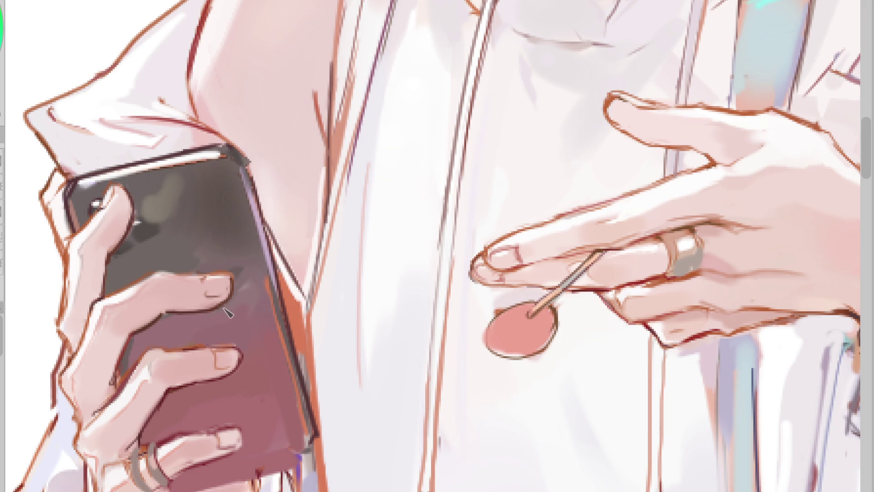
pyautogui.keyDown('alt'); pyautogui.click(132, 337); pyautogui.keyUp('alt')
pyautogui.keyDown('alt'); pyautogui.click(112, 250); pyautogui.keyUp('alt')
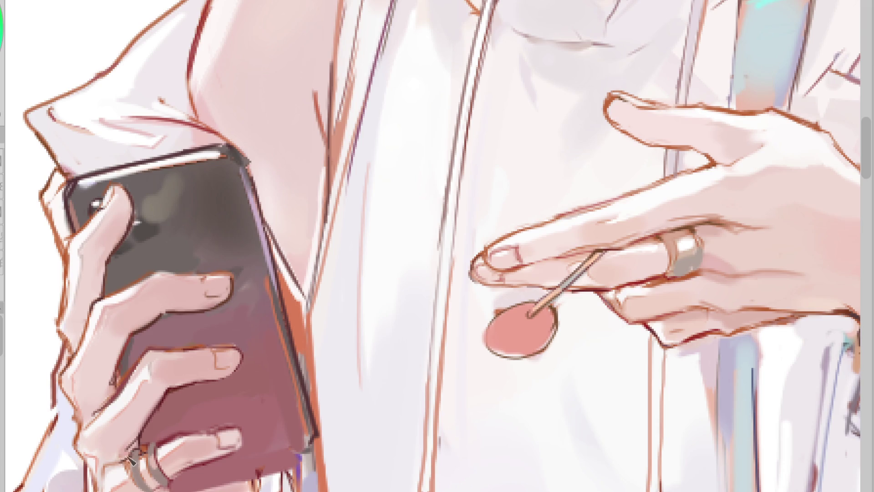
# Paint lavender and then greyish-mauve strokes down the phone's right edge
pyautogui.keyDown('alt'); pyautogui.click(213, 438); pyautogui.keyUp('alt')
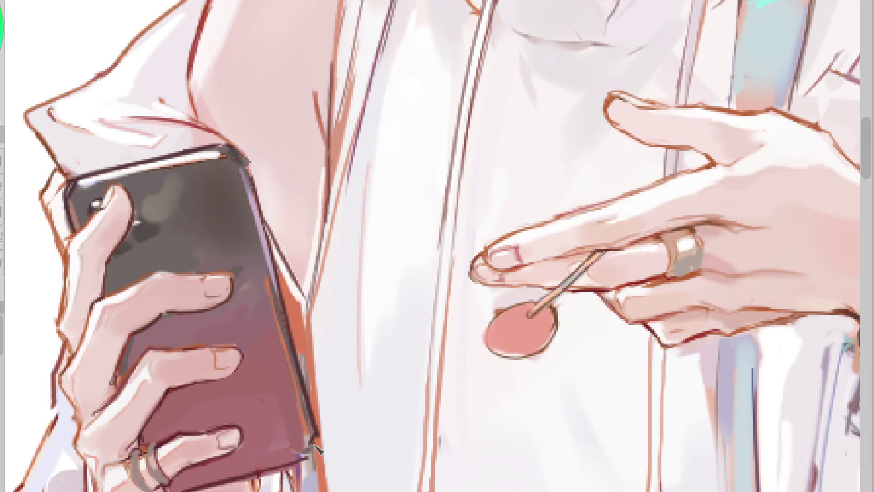
pyautogui.moveTo(241, 164)
pyautogui.mouseDown()
pyautogui.moveTo(280, 330)
pyautogui.moveTo(299, 370)
pyautogui.mouseUp()
pyautogui.keyDown('alt'); pyautogui.click(261, 260); pyautogui.keyUp('alt')
pyautogui.moveTo(268, 273)
pyautogui.mouseDown()
pyautogui.moveTo(308, 405)
pyautogui.moveTo(316, 448)
pyautogui.moveTo(310, 455)
pyautogui.mouseUp()
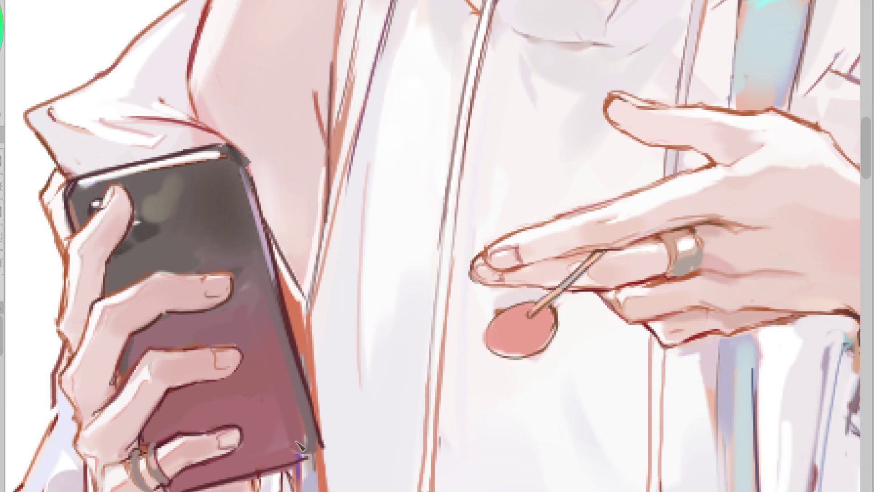
pyautogui.keyDown('alt'); pyautogui.click(159, 489); pyautogui.keyUp('alt')
pyautogui.scroll(-3, 241, 234)
# Paint a short dark red stroke where the wrist meets the sleeve cuff, then sample colours from the hand
pyautogui.scroll(3, 196, 219)
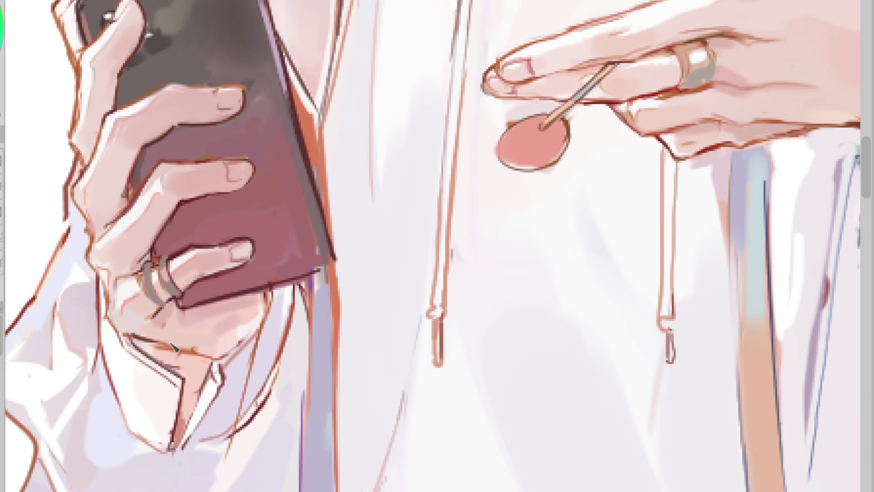
pyautogui.moveTo(135, 340); pyautogui.dragTo(152, 348)
pyautogui.keyDown('alt'); pyautogui.click(223, 340); pyautogui.keyUp('alt')
pyautogui.keyDown('alt'); pyautogui.click(222, 333); pyautogui.keyUp('alt')
pyautogui.keyDown('alt'); pyautogui.click(214, 334); pyautogui.keyUp('alt')
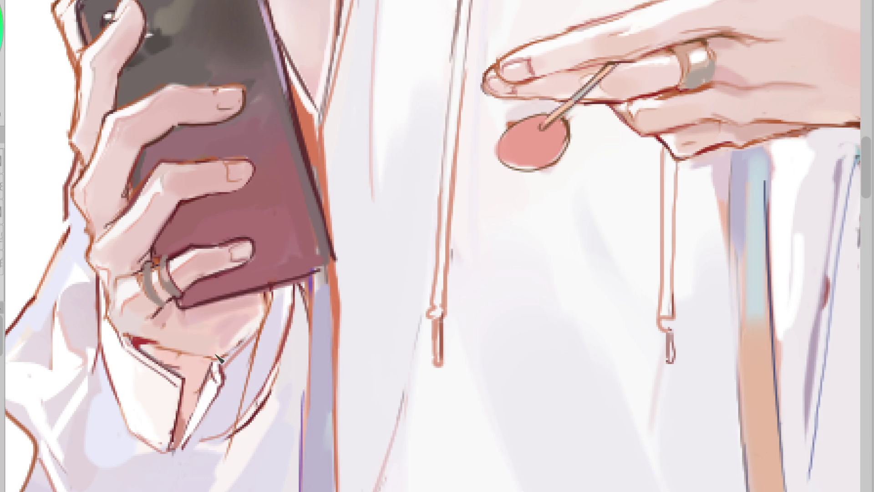
pyautogui.keyDown('alt'); pyautogui.click(191, 400); pyautogui.keyUp('alt')
pyautogui.scroll(-2, 167, 397)
# Sample a colour from the phone and mirror the canvas horizontally to check the figure
pyautogui.scroll(2, 199, 226)
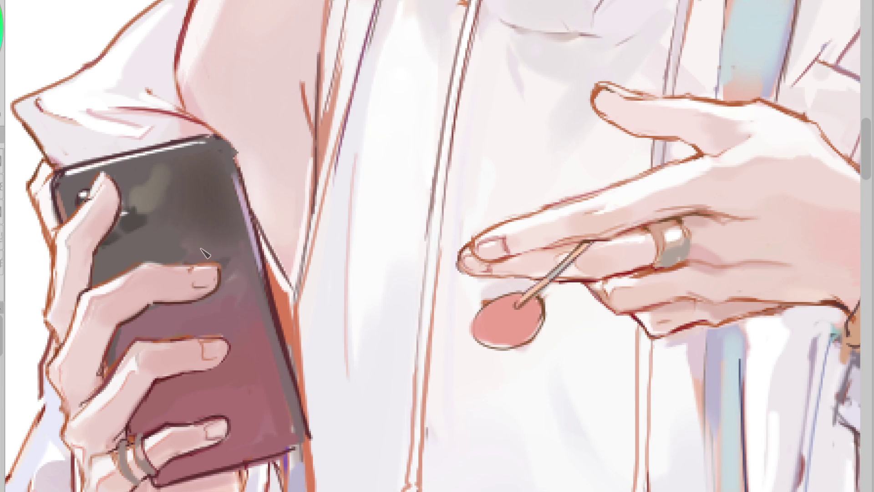
pyautogui.keyDown('alt'); pyautogui.click(200, 273); pyautogui.keyUp('alt')
pyautogui.scroll(-2, 223, 132)
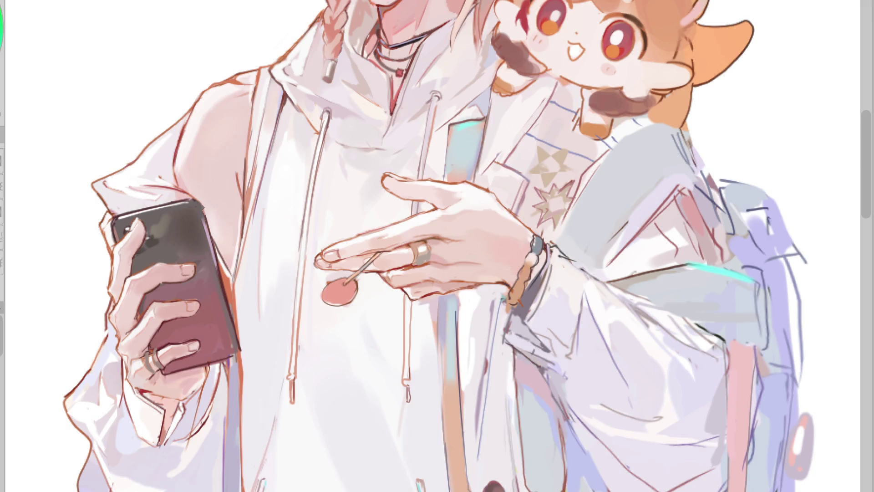
pyautogui.press('h')
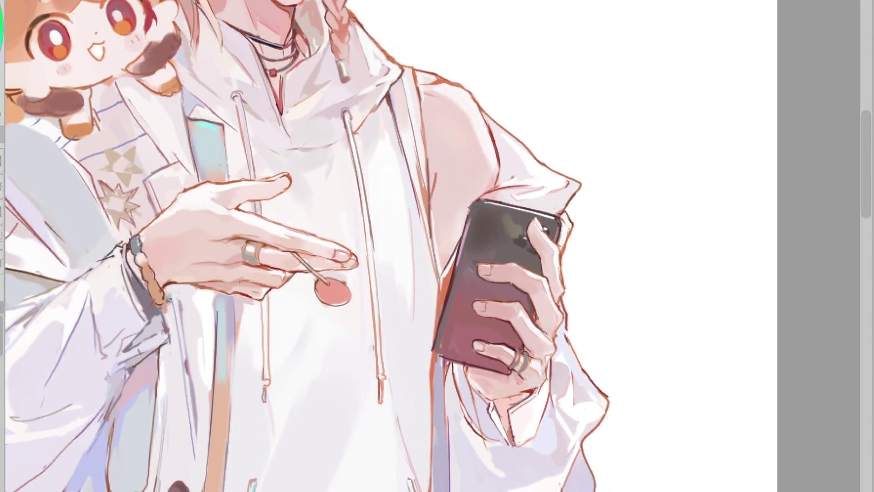
pyautogui.scroll(3, 541, 218)
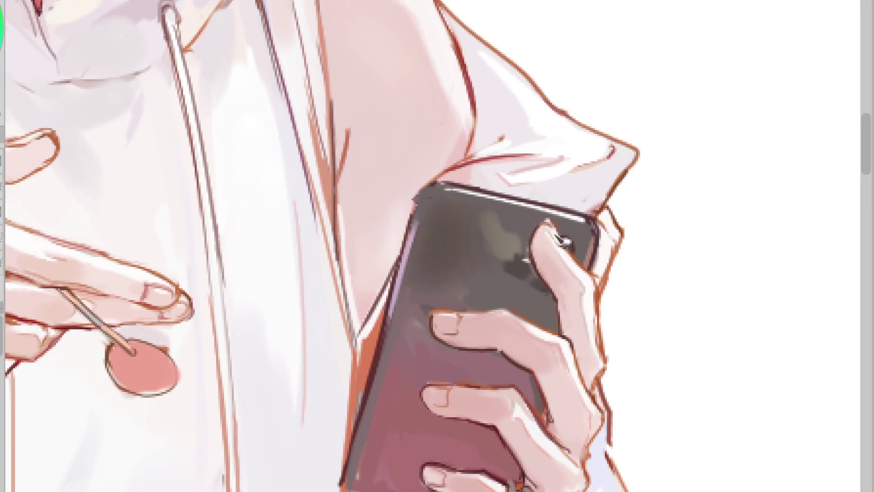
# Restore the normal orientation and brush a thin highlight down the phone's right edge
pyautogui.scroll(-3, 485, 194)
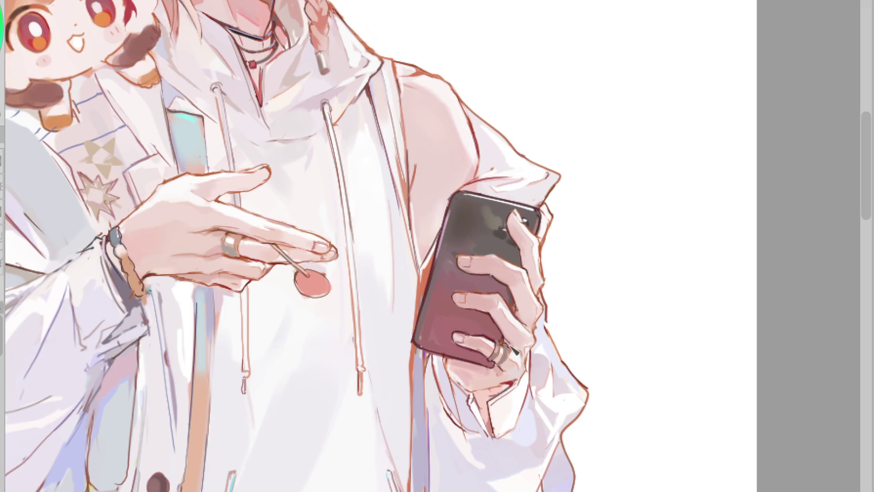
pyautogui.press('h')
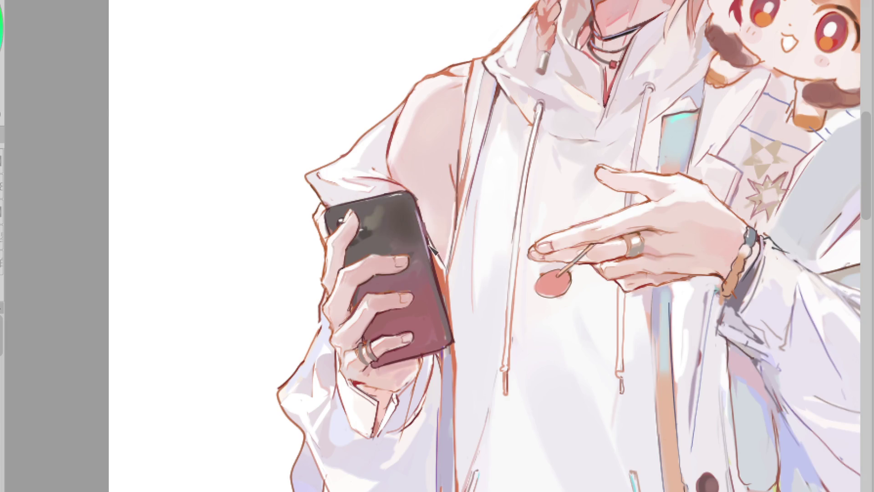
pyautogui.moveTo(420, 228); pyautogui.dragTo(453, 344)
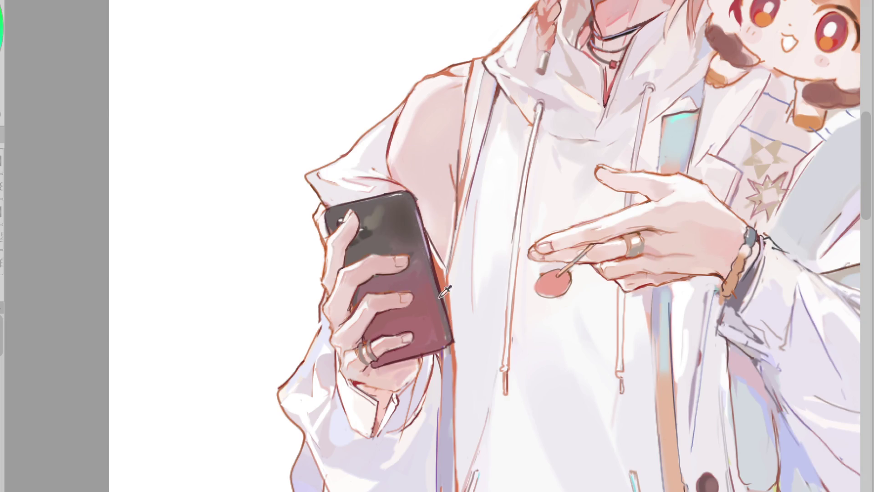
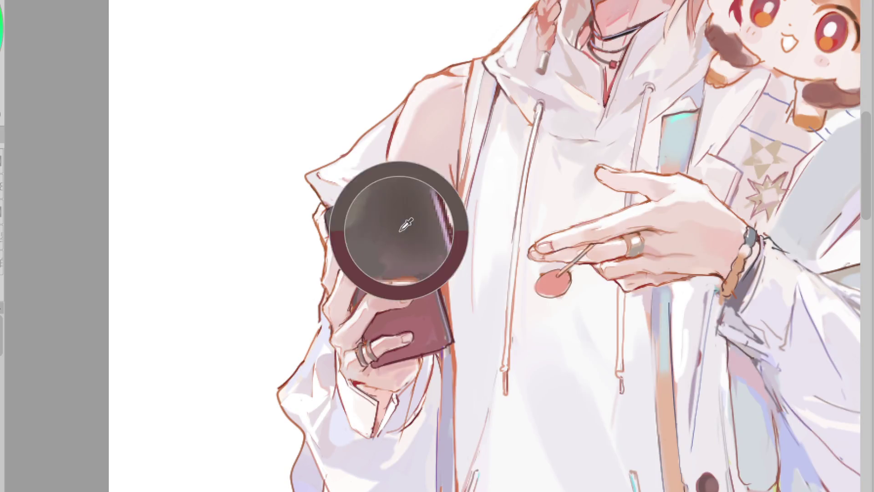
# Darken the phone's left edge, top edge and top-right corner using colours sampled from the phone
pyautogui.moveTo(324, 205)
pyautogui.mouseDown()
pyautogui.moveTo(324, 235)
pyautogui.moveTo(335, 230)
pyautogui.moveTo(324, 212)
pyautogui.moveTo(401, 183)
pyautogui.moveTo(328, 207)
pyautogui.moveTo(403, 189)
pyautogui.mouseUp()
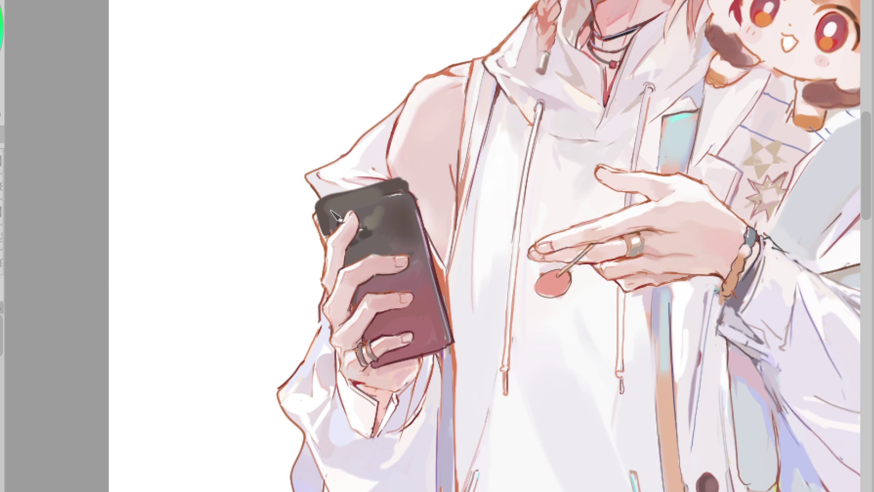
pyautogui.keyDown('alt'); pyautogui.click(387, 201); pyautogui.keyUp('alt')
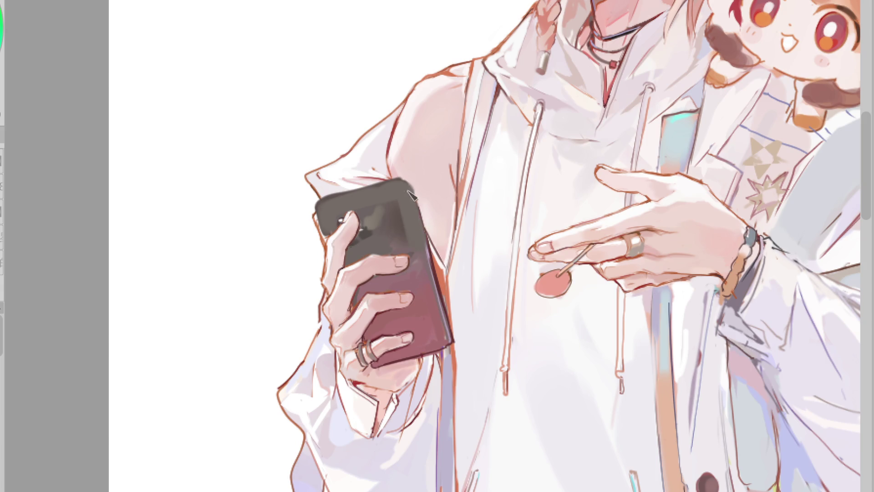
pyautogui.moveTo(396, 193); pyautogui.dragTo(325, 198)
pyautogui.moveTo(391, 181)
pyautogui.mouseDown()
pyautogui.moveTo(402, 183)
pyautogui.moveTo(385, 219)
pyautogui.moveTo(414, 186)
pyautogui.moveTo(373, 214)
pyautogui.moveTo(407, 191)
pyautogui.moveTo(400, 227)
pyautogui.moveTo(404, 207)
pyautogui.mouseUp()
pyautogui.keyDown('alt'); pyautogui.click(418, 175); pyautogui.keyUp('alt')
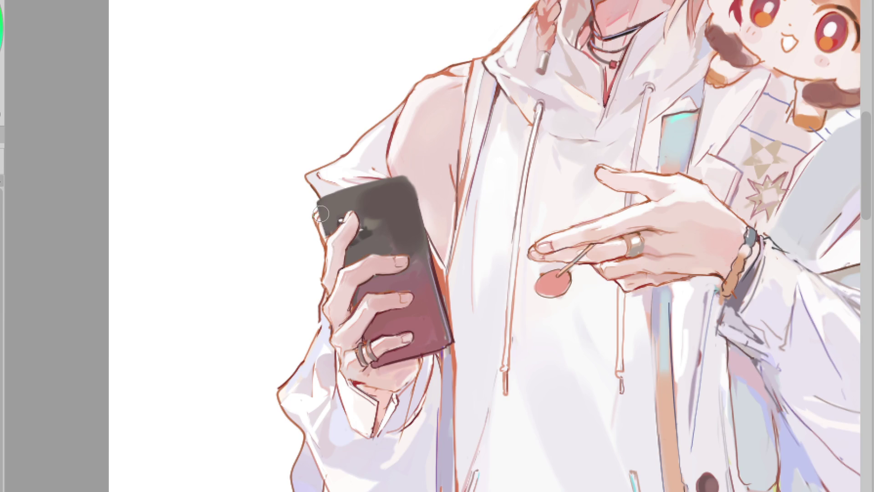
pyautogui.moveTo(320, 204); pyautogui.dragTo(334, 243)
pyautogui.moveTo(318, 203); pyautogui.dragTo(334, 246)
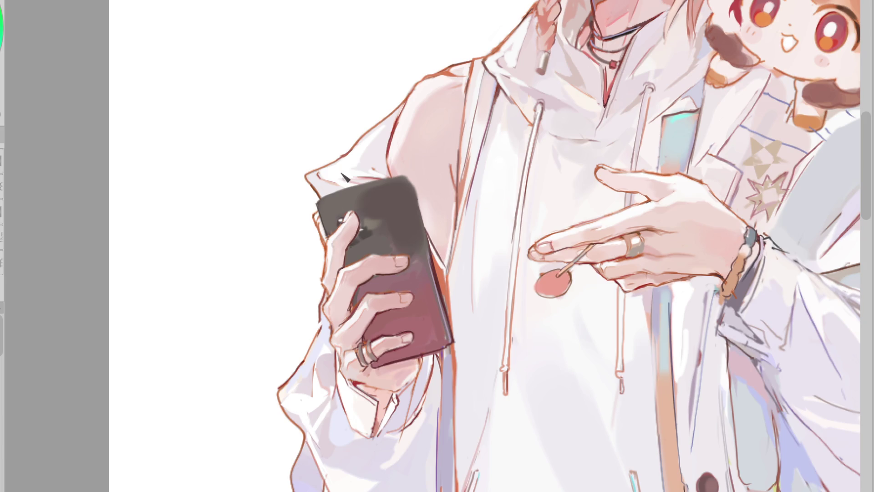
pyautogui.moveTo(318, 200); pyautogui.dragTo(402, 176)
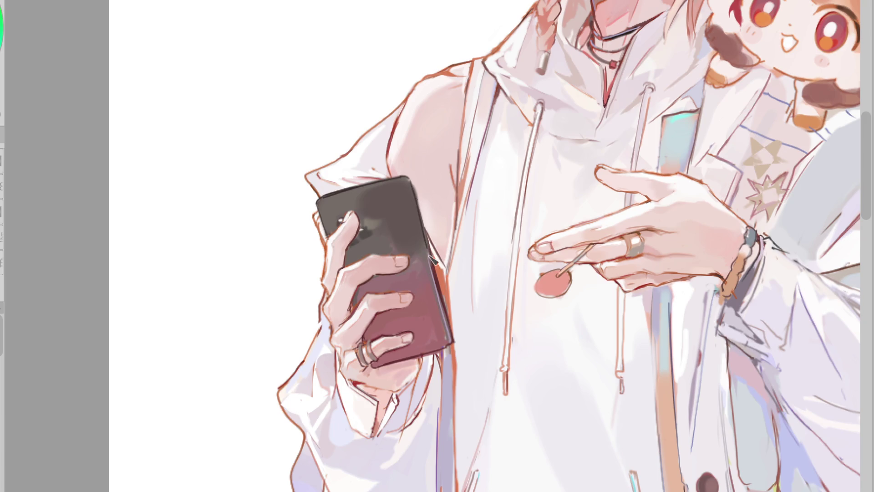
# Draw a darker line down the phone's right edge, then add a light highlight along it
pyautogui.moveTo(411, 182); pyautogui.dragTo(432, 253)
pyautogui.moveTo(412, 181); pyautogui.dragTo(433, 250)
pyautogui.keyDown('alt'); pyautogui.click(420, 184); pyautogui.keyUp('alt')
pyautogui.moveTo(418, 187); pyautogui.dragTo(431, 241)
pyautogui.keyDown('alt'); pyautogui.click(410, 184); pyautogui.keyUp('alt')
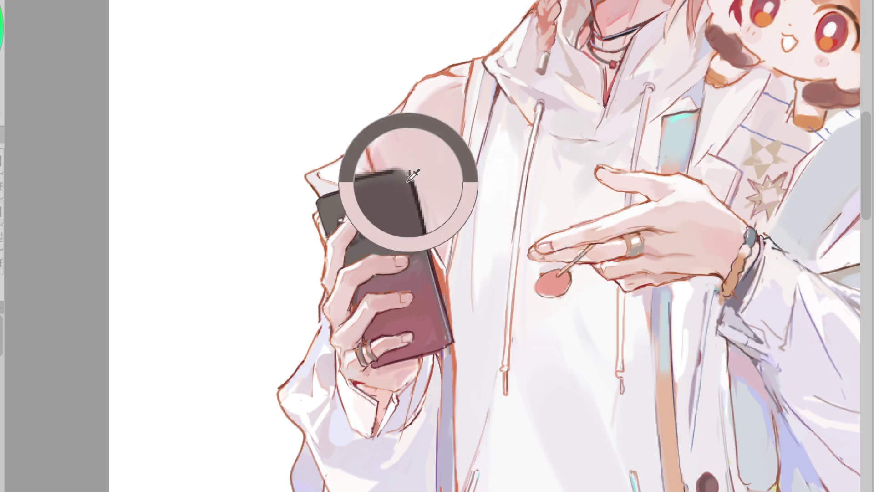
pyautogui.moveTo(414, 188); pyautogui.dragTo(434, 259)
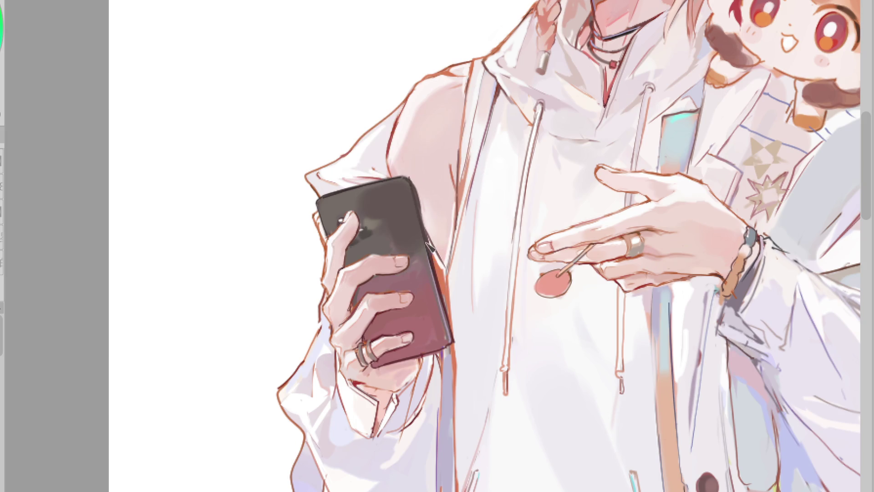
pyautogui.moveTo(419, 187); pyautogui.dragTo(447, 334)
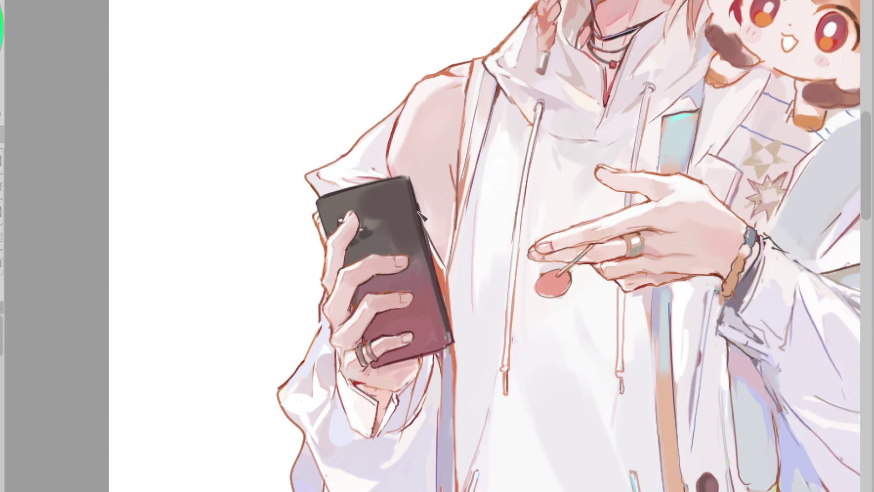
pyautogui.moveTo(416, 203); pyautogui.dragTo(419, 227)
pyautogui.scroll(3, 439, 198)
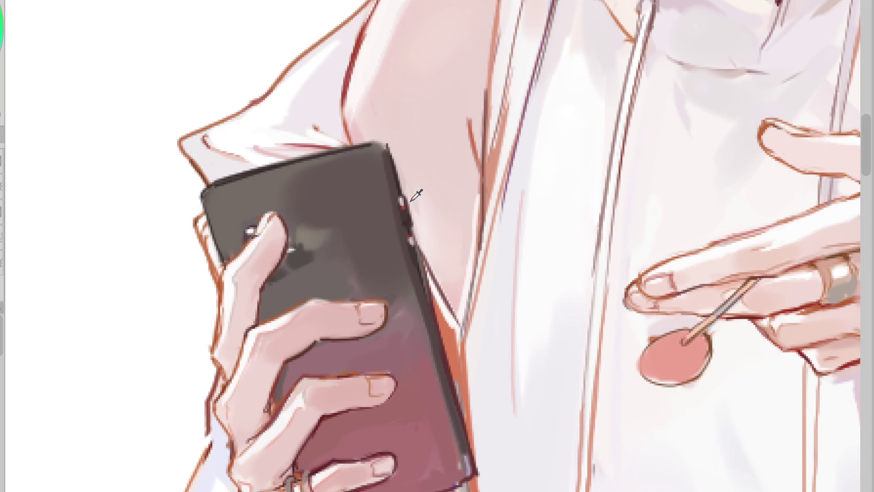
# Restore the pink top highlight, then darken the phone's right edge, upper-left edge and top-right corner
pyautogui.moveTo(411, 199)
pyautogui.mouseDown()
pyautogui.moveTo(409, 228)
pyautogui.moveTo(436, 305)
pyautogui.mouseUp()
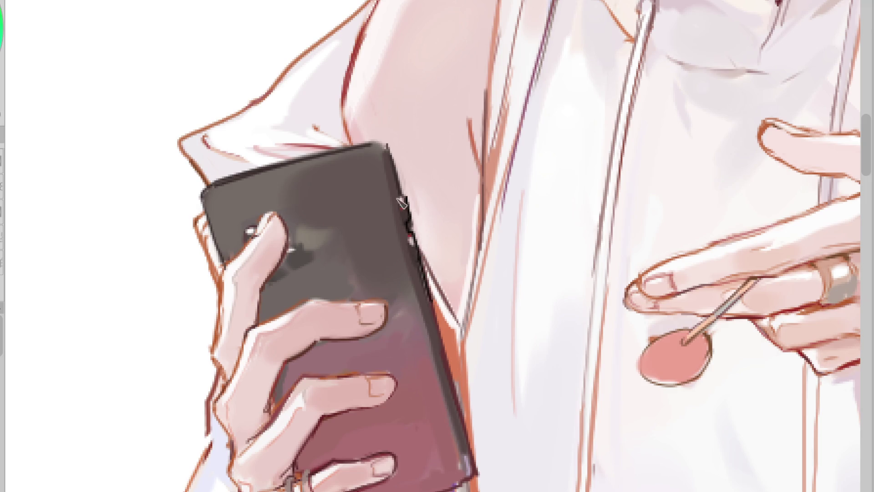
pyautogui.hotkey('ctrl', 'y')
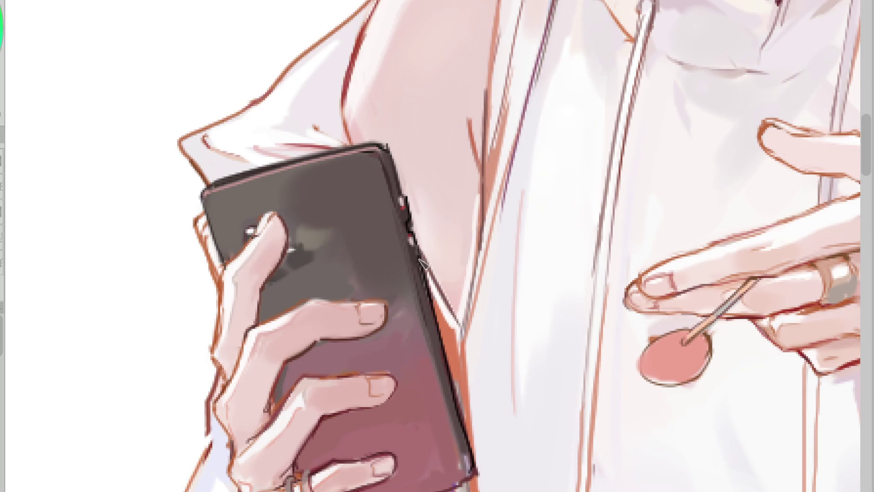
pyautogui.moveTo(418, 268); pyautogui.dragTo(471, 464)
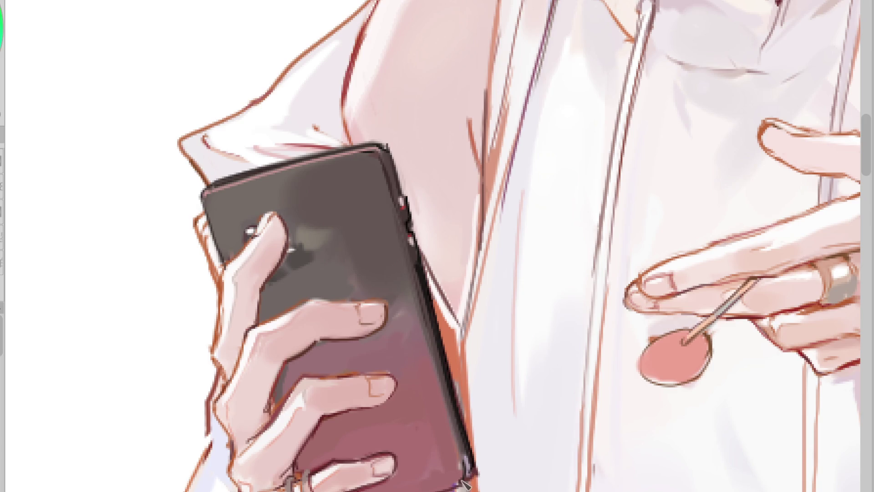
pyautogui.moveTo(212, 189); pyautogui.dragTo(210, 227)
pyautogui.moveTo(372, 152); pyautogui.dragTo(385, 164)
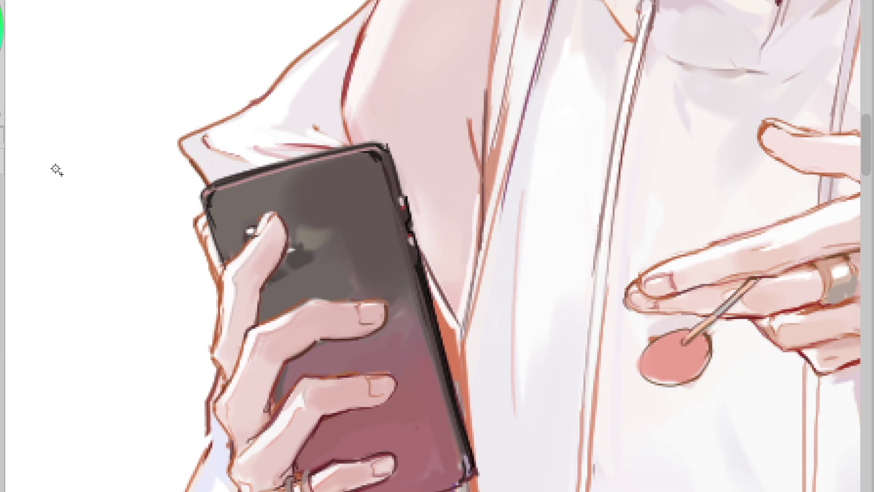
# With a smaller brush, paint a grey hook-shaped emblem and two dark camera lenses on the phone back
pyautogui.click(342, 205)
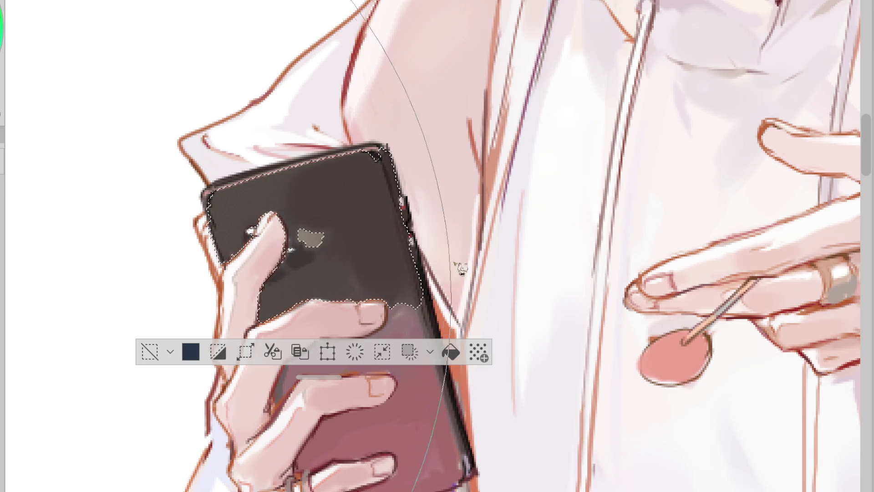
pyautogui.press('[')
pyautogui.press('[')
pyautogui.press('[')
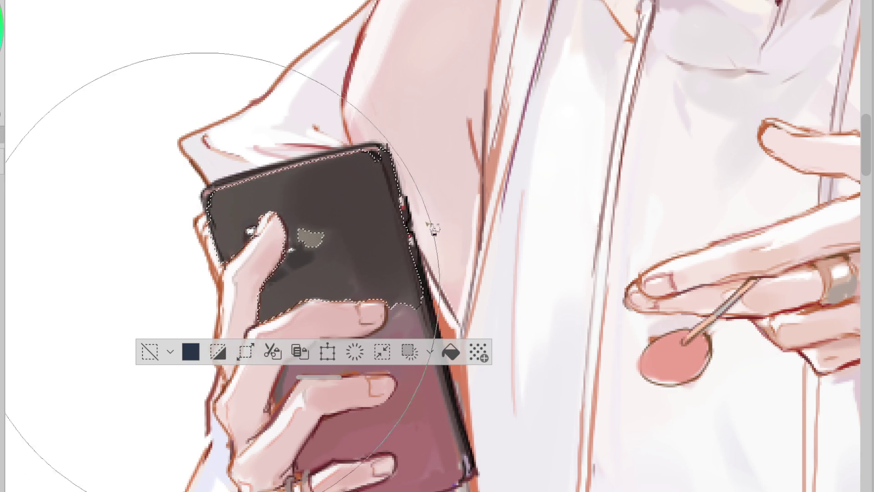
pyautogui.hotkey('ctrl', 'd')
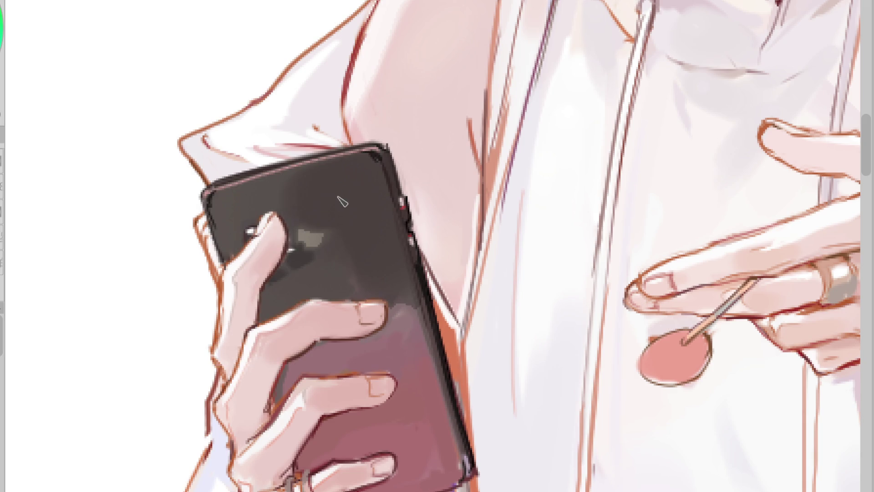
pyautogui.moveTo(310, 183)
pyautogui.mouseDown()
pyautogui.moveTo(329, 217)
pyautogui.moveTo(324, 241)
pyautogui.moveTo(317, 200)
pyautogui.moveTo(332, 215)
pyautogui.moveTo(335, 239)
pyautogui.moveTo(321, 257)
pyautogui.moveTo(294, 241)
pyautogui.moveTo(294, 187)
pyautogui.moveTo(296, 225)
pyautogui.mouseUp()
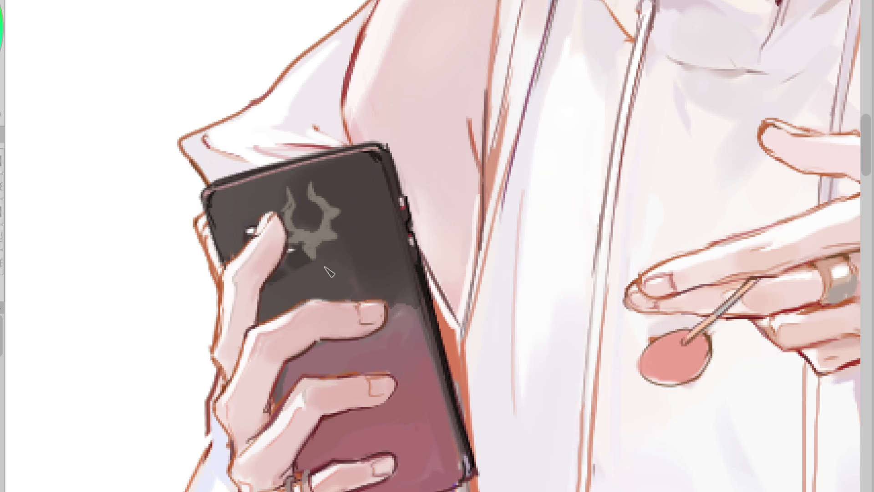
pyautogui.moveTo(288, 251)
pyautogui.mouseDown()
pyautogui.moveTo(304, 250)
pyautogui.moveTo(294, 260)
pyautogui.mouseUp()
pyautogui.moveTo(250, 227)
pyautogui.mouseDown()
pyautogui.moveTo(246, 233)
pyautogui.moveTo(265, 202)
pyautogui.mouseUp()
# Undo the stray stroke and shade a grey housing around the camera lens
pyautogui.hotkey('ctrl', 'z')
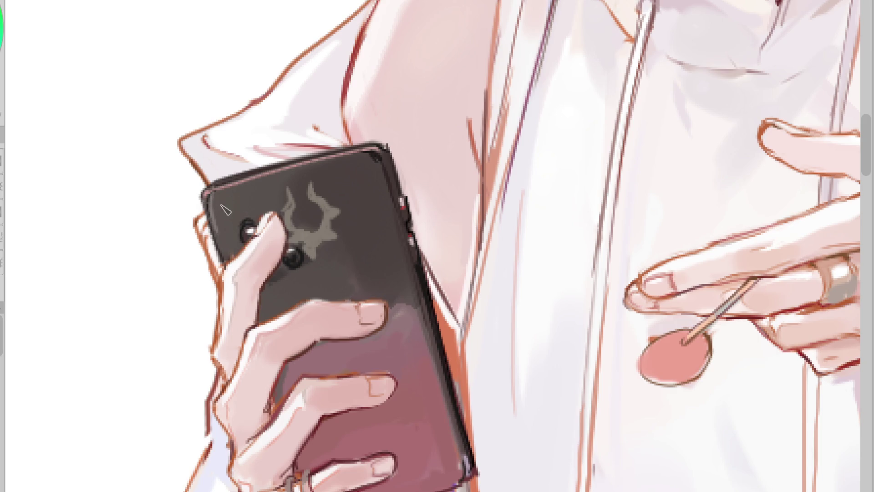
pyautogui.moveTo(264, 208); pyautogui.dragTo(227, 215)
pyautogui.keyDown('alt'); pyautogui.click(244, 216); pyautogui.keyUp('alt')
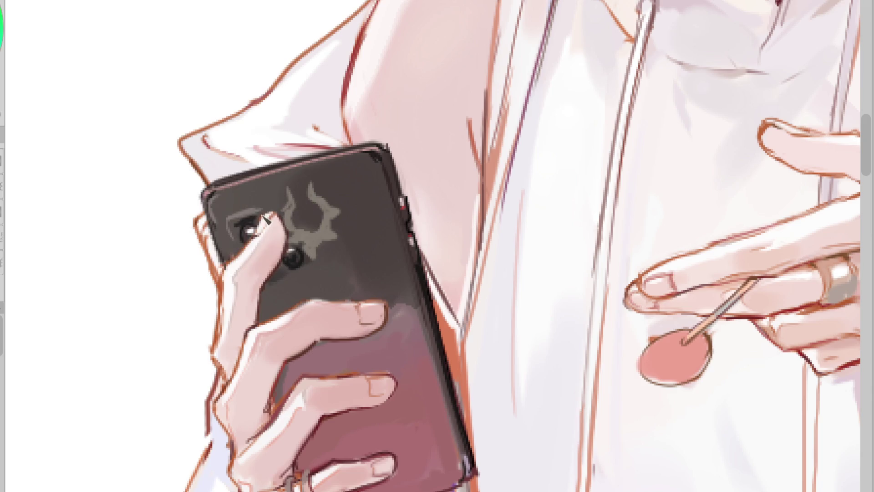
pyautogui.keyDown('alt'); pyautogui.click(252, 208); pyautogui.keyUp('alt')
pyautogui.keyDown('alt'); pyautogui.click(210, 200); pyautogui.keyUp('alt')
pyautogui.moveTo(235, 237)
pyautogui.mouseDown()
pyautogui.moveTo(275, 208)
pyautogui.moveTo(319, 233)
pyautogui.mouseUp()
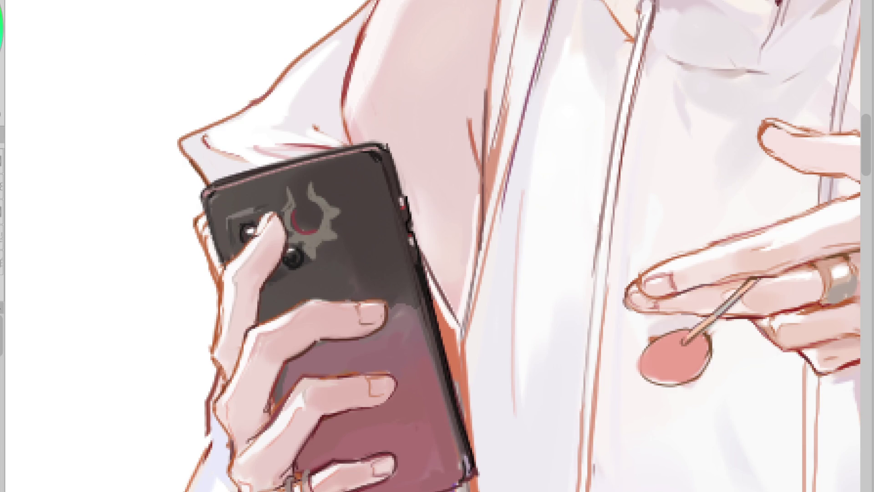
# Fill the emblem's crescent with dark red and refine its inner left edge
pyautogui.moveTo(299, 213); pyautogui.dragTo(312, 227)
pyautogui.moveTo(296, 219); pyautogui.dragTo(299, 229)
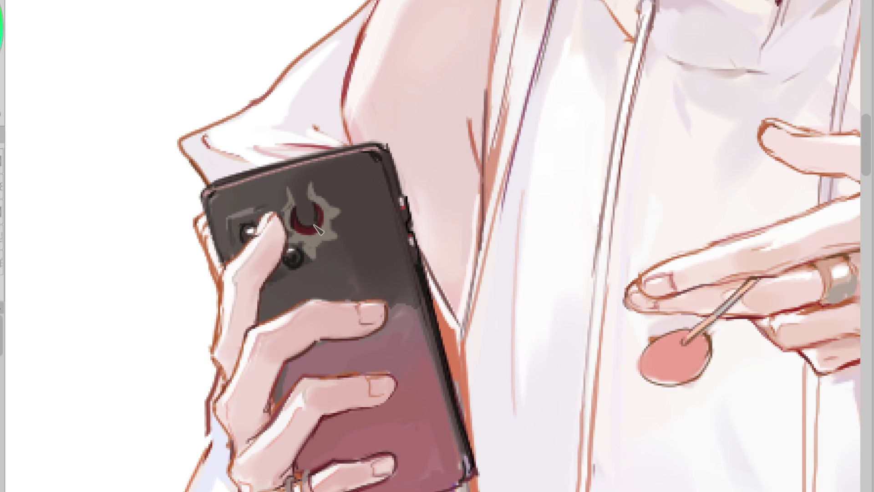
pyautogui.keyDown('ctrl'); pyautogui.click(322, 202); pyautogui.keyUp('ctrl')
pyautogui.moveTo(311, 221); pyautogui.dragTo(305, 210)
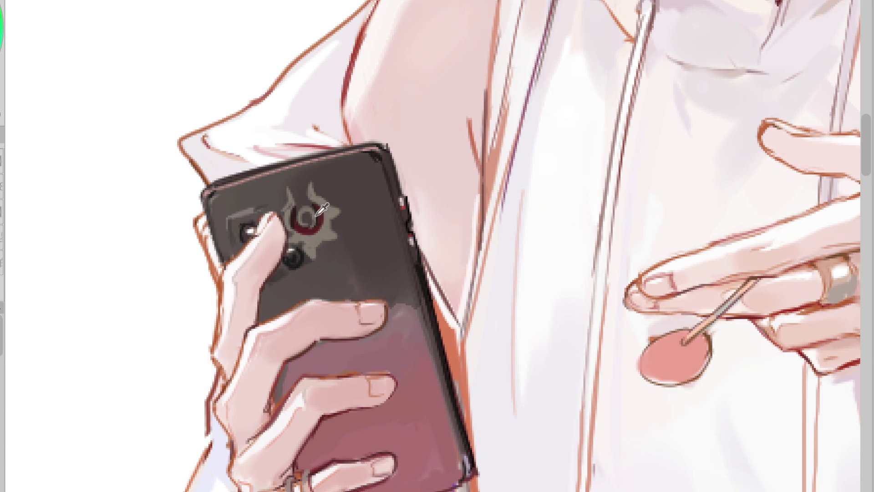
pyautogui.keyDown('ctrl'); pyautogui.click(308, 225); pyautogui.keyUp('ctrl')
pyautogui.keyDown('ctrl'); pyautogui.click(326, 206); pyautogui.keyUp('ctrl')
pyautogui.keyDown('ctrl'); pyautogui.click(292, 214); pyautogui.keyUp('ctrl')
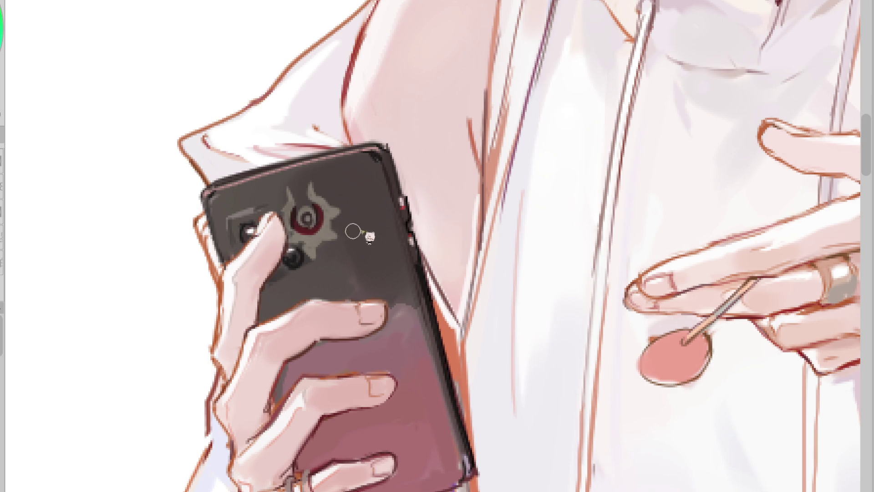
# Reshape the camera lens outline in grey and add orange highlights on the top edge and emblem
pyautogui.keyDown('ctrl'); pyautogui.click(308, 259); pyautogui.keyUp('ctrl')
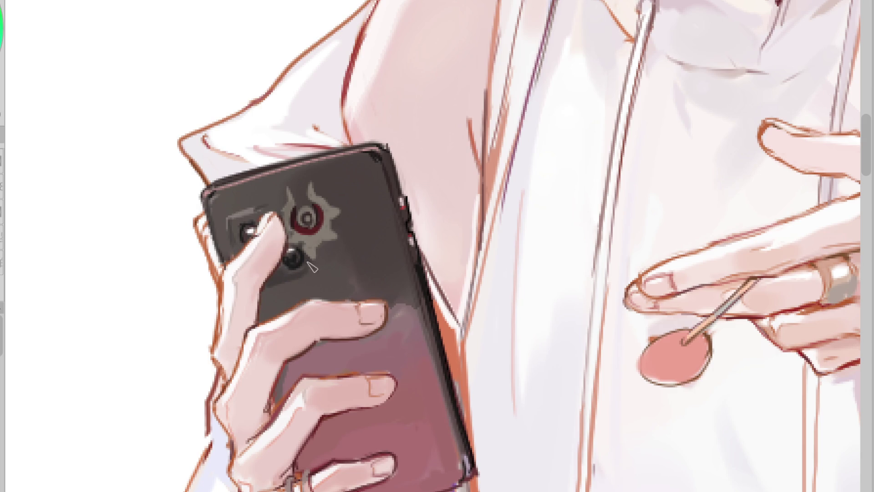
pyautogui.moveTo(228, 220); pyautogui.dragTo(243, 235)
pyautogui.moveTo(383, 146); pyautogui.dragTo(270, 166)
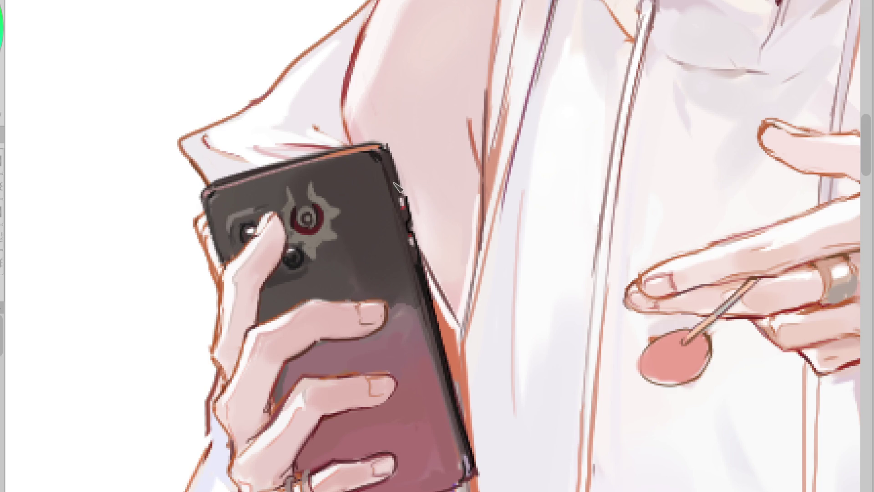
pyautogui.moveTo(310, 183); pyautogui.dragTo(326, 229)
pyautogui.click(307, 217)
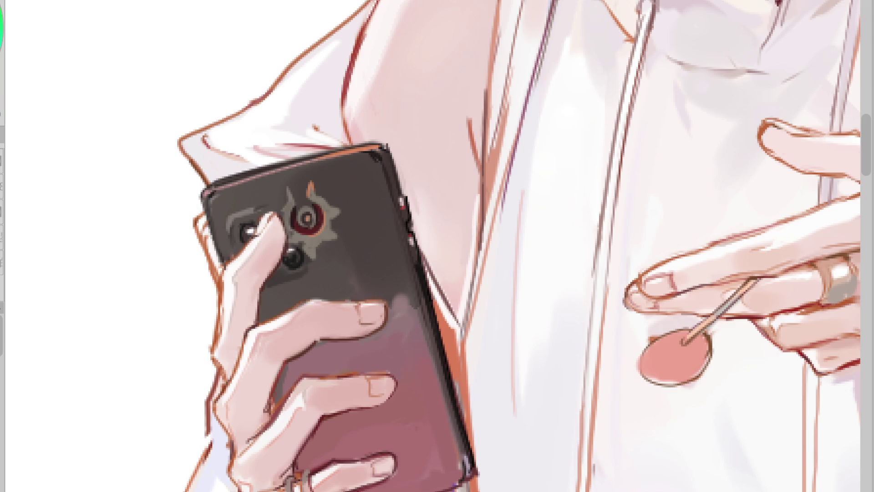
# Darken the phone's lower back within a selection, then add a pale grey highlight above the finger
pyautogui.click(346, 264)
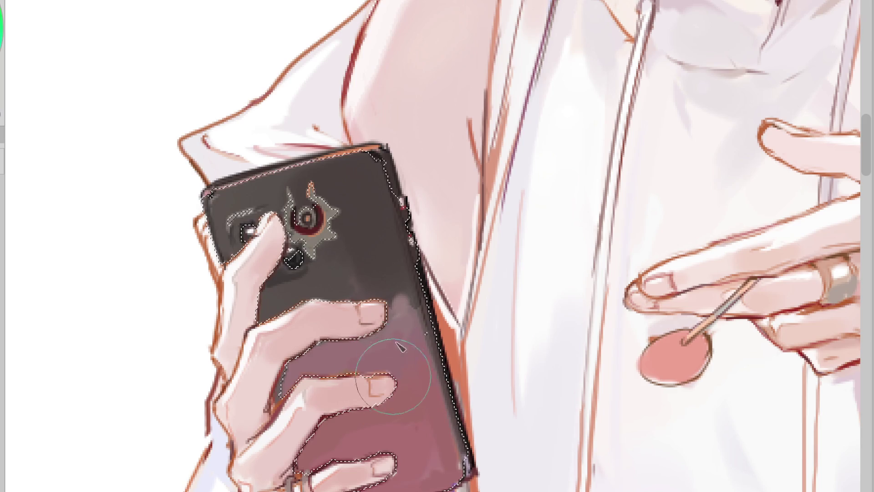
pyautogui.moveTo(400, 343); pyautogui.dragTo(319, 355)
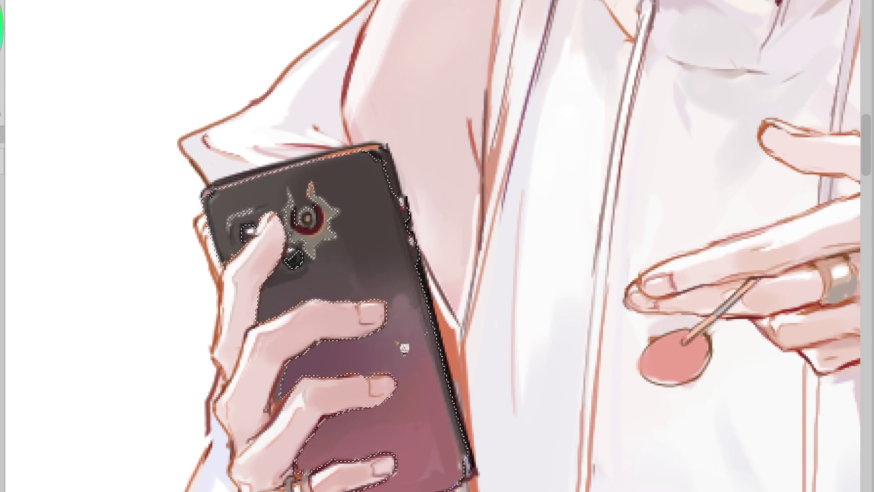
pyautogui.hotkey('ctrl', 'd')
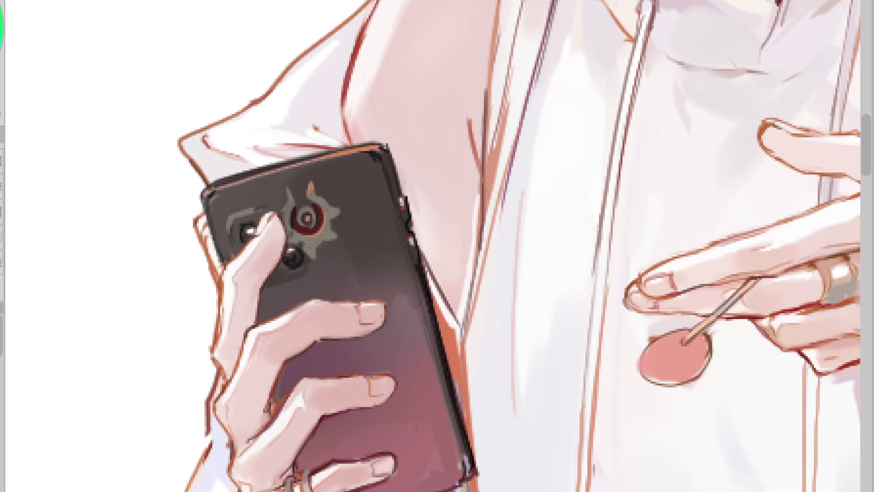
pyautogui.moveTo(330, 298)
pyautogui.mouseDown()
pyautogui.moveTo(371, 286)
pyautogui.moveTo(377, 294)
pyautogui.mouseUp()
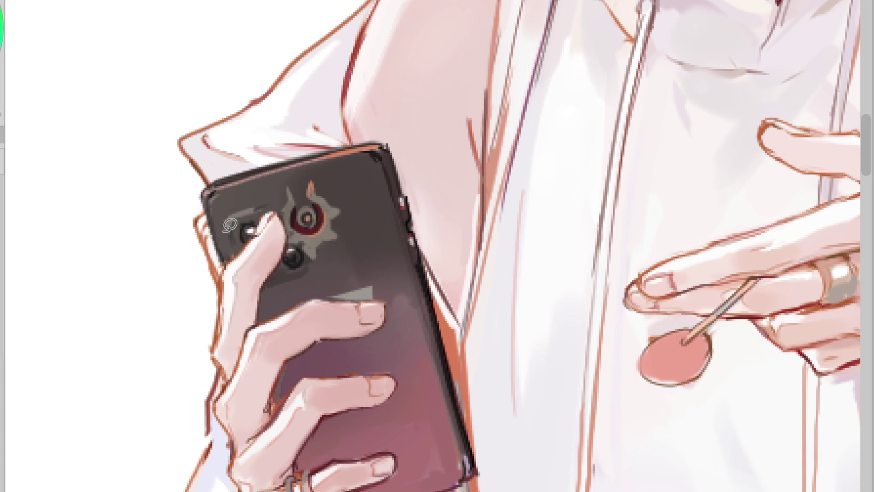
pyautogui.moveTo(359, 291)
pyautogui.mouseDown()
pyautogui.moveTo(382, 287)
pyautogui.moveTo(358, 284)
pyautogui.mouseUp()
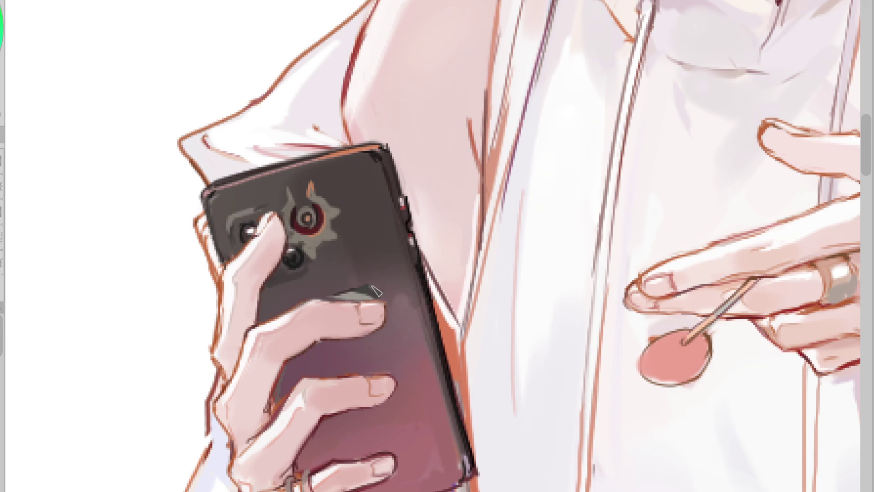
# Repaint the highlight streak above the thumb and draw a dark line beneath the thumb
pyautogui.keyDown('alt'); pyautogui.click(362, 288); pyautogui.keyUp('alt')
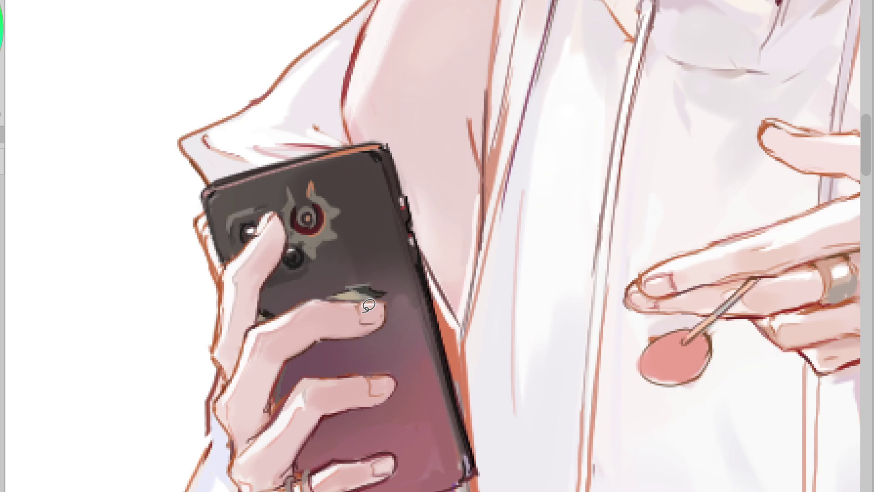
pyautogui.moveTo(369, 278)
pyautogui.mouseDown()
pyautogui.moveTo(346, 292)
pyautogui.moveTo(387, 292)
pyautogui.moveTo(351, 294)
pyautogui.moveTo(380, 297)
pyautogui.mouseUp()
pyautogui.moveTo(337, 336); pyautogui.dragTo(321, 342)
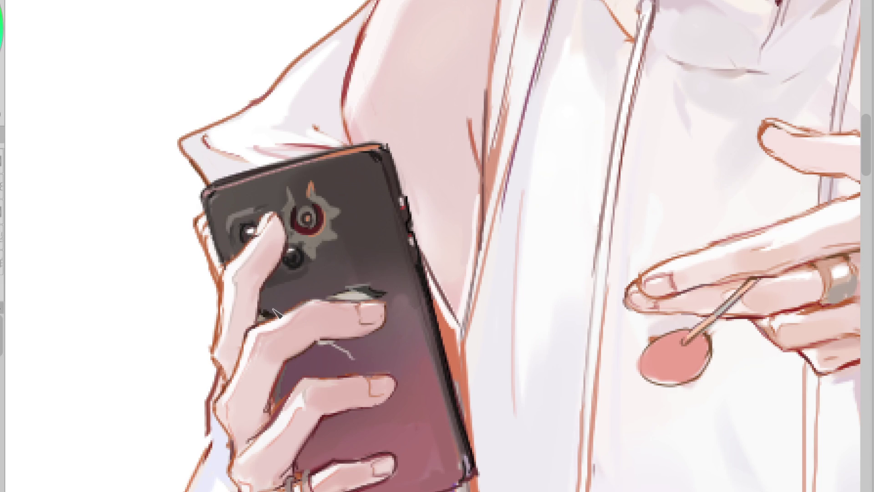
pyautogui.moveTo(320, 342); pyautogui.dragTo(373, 372)
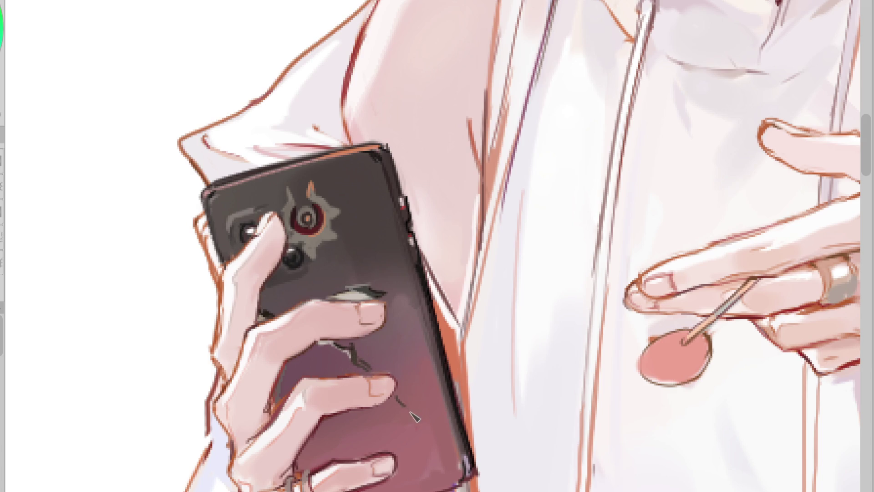
# Draw jagged dark cracks with light edges on the phone back below the fingertips
pyautogui.moveTo(393, 403); pyautogui.dragTo(431, 431)
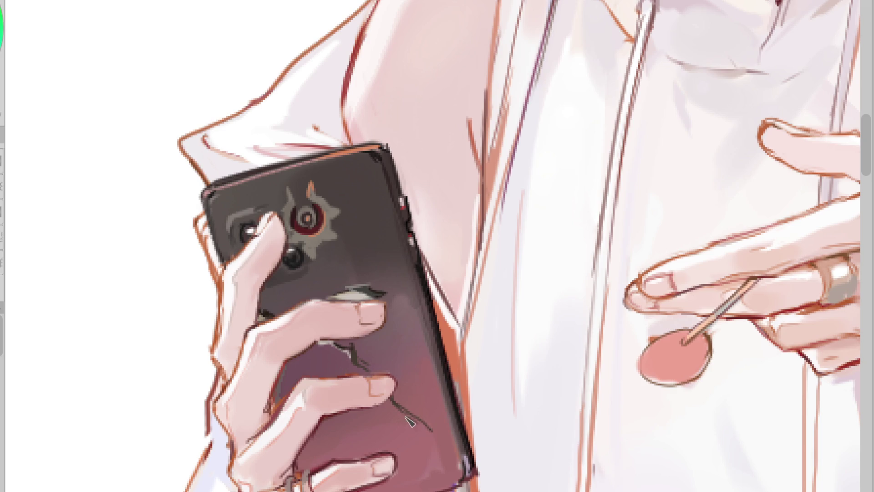
pyautogui.moveTo(384, 410); pyautogui.dragTo(417, 424)
pyautogui.moveTo(352, 375)
pyautogui.mouseDown()
pyautogui.moveTo(390, 378)
pyautogui.moveTo(395, 397)
pyautogui.moveTo(433, 431)
pyautogui.mouseUp()
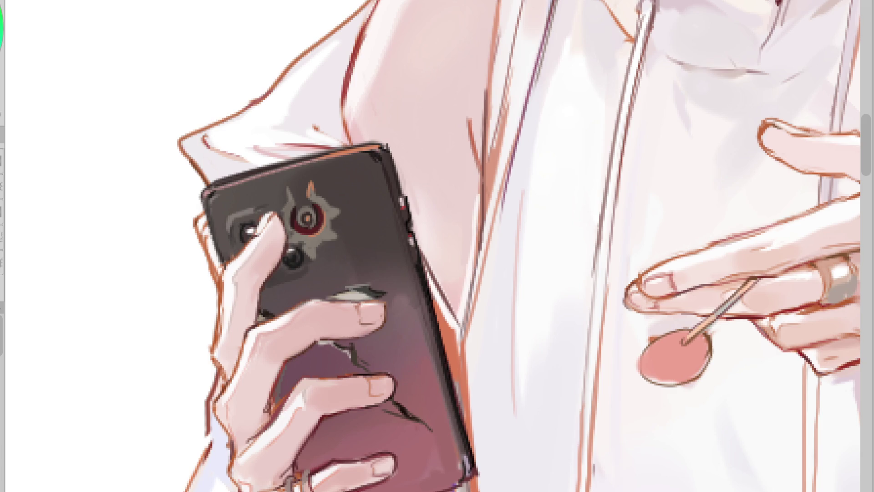
pyautogui.moveTo(412, 417)
pyautogui.mouseDown()
pyautogui.moveTo(421, 426)
pyautogui.moveTo(397, 402)
pyautogui.mouseUp()
pyautogui.moveTo(364, 365)
pyautogui.mouseDown()
pyautogui.moveTo(378, 377)
pyautogui.moveTo(364, 367)
pyautogui.mouseUp()
pyautogui.moveTo(397, 403); pyautogui.dragTo(420, 421)
pyautogui.moveTo(376, 375); pyautogui.dragTo(356, 360)
pyautogui.moveTo(392, 410); pyautogui.dragTo(380, 421)
# Extend the lower crack leftward, touch up the grey streak with dark orange, and select the torn area
pyautogui.moveTo(298, 358)
pyautogui.mouseDown()
pyautogui.moveTo(342, 330)
pyautogui.moveTo(362, 344)
pyautogui.mouseUp()
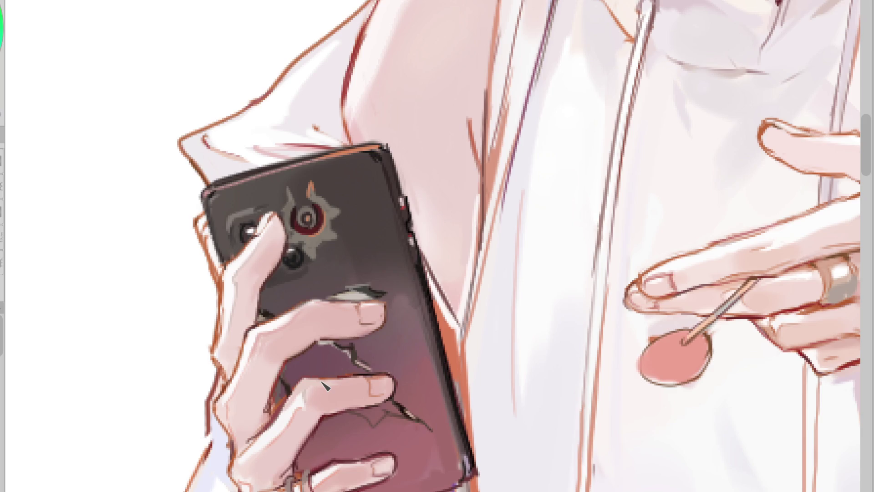
pyautogui.moveTo(397, 418); pyautogui.dragTo(372, 420)
pyautogui.keyDown('alt'); pyautogui.click(388, 201); pyautogui.keyUp('alt')
pyautogui.moveTo(331, 351); pyautogui.dragTo(337, 347)
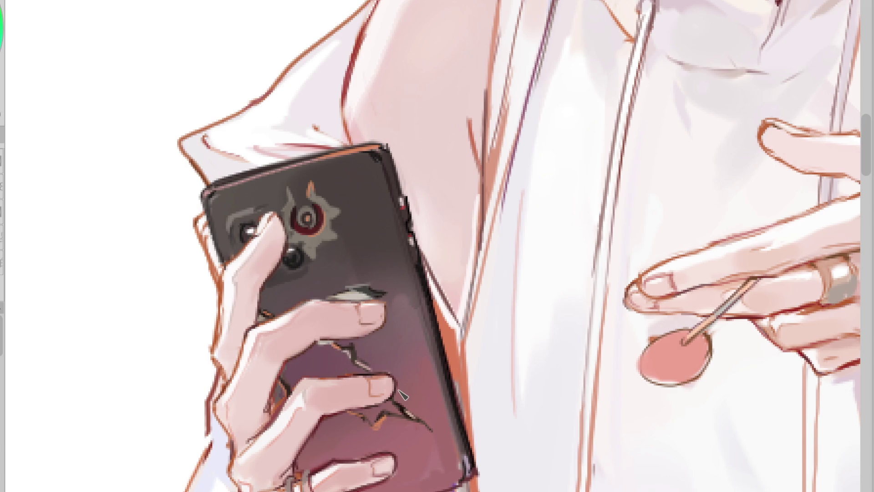
pyautogui.click(314, 355)
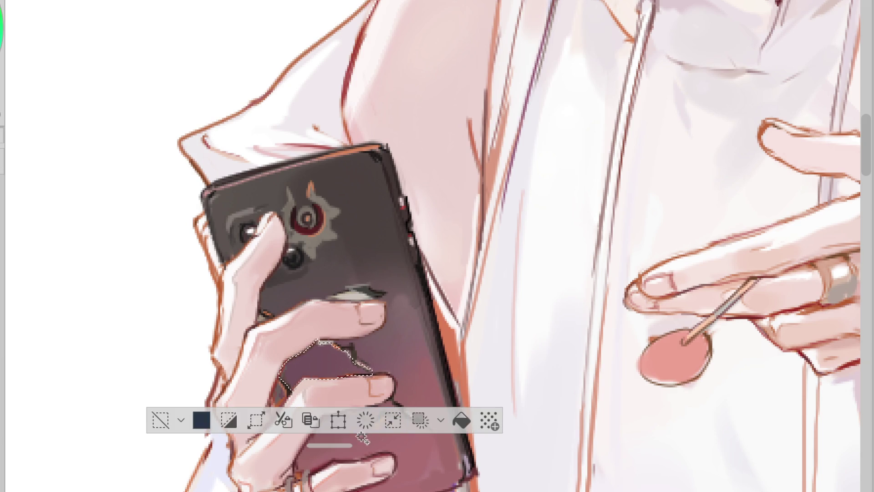
# Reselect the torn patch between the fingers and fill it with dark brown sampled from the phone
pyautogui.hotkey('ctrl', 'z')
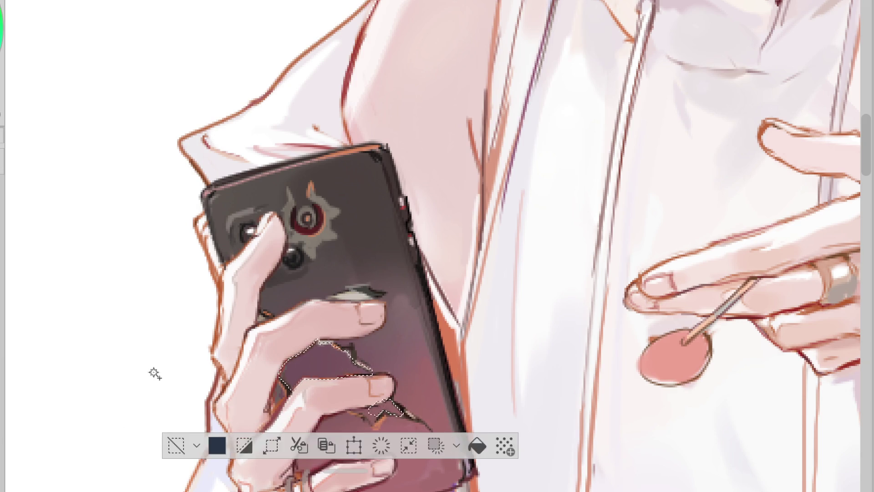
pyautogui.moveTo(339, 438); pyautogui.dragTo(569, 244)
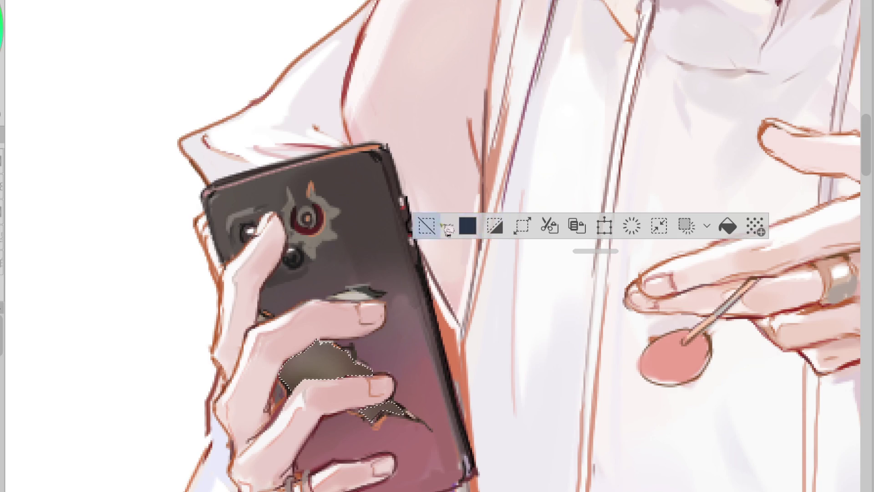
pyautogui.click(457, 248)
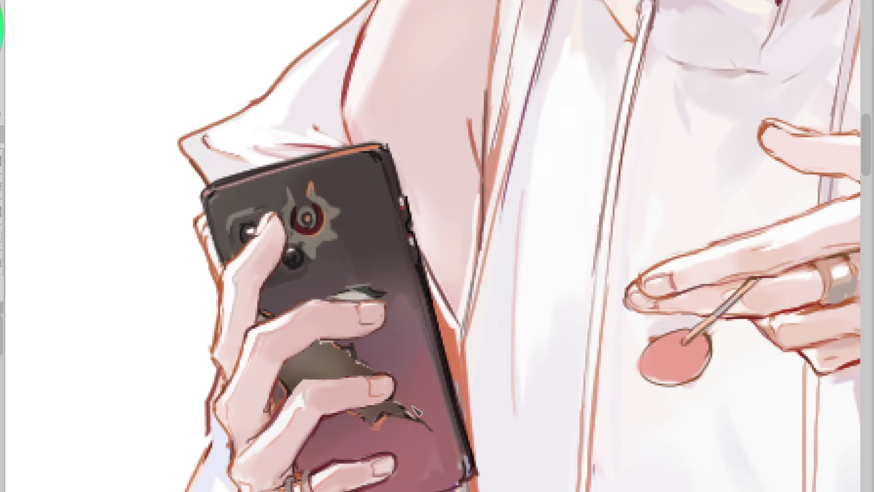
pyautogui.click(401, 417)
pyautogui.click(400, 417)
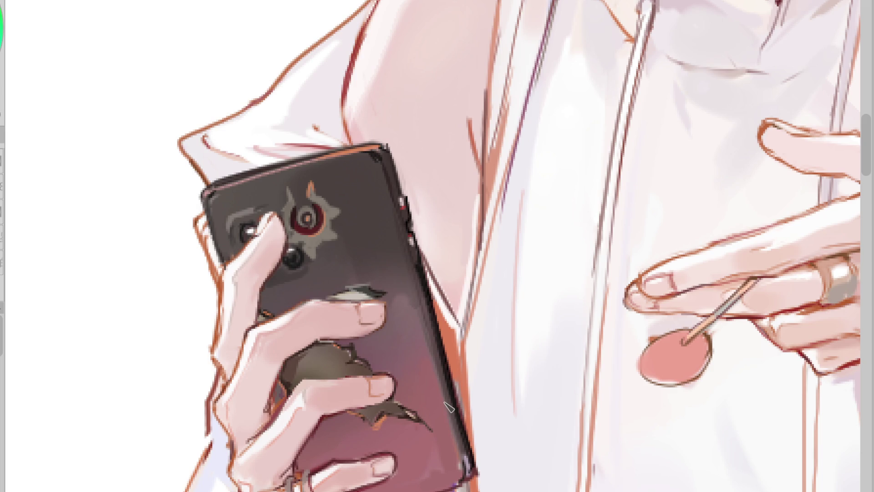
pyautogui.keyDown('alt'); pyautogui.click(319, 350); pyautogui.keyUp('alt')
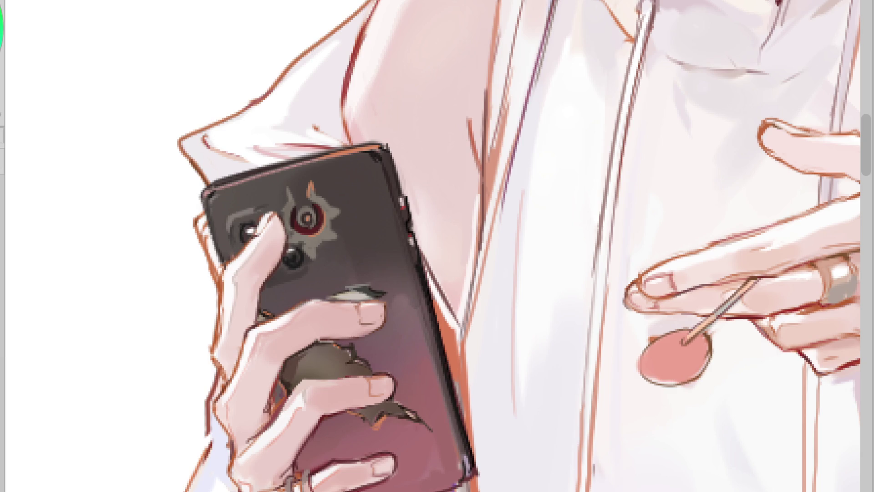
pyautogui.click(345, 341)
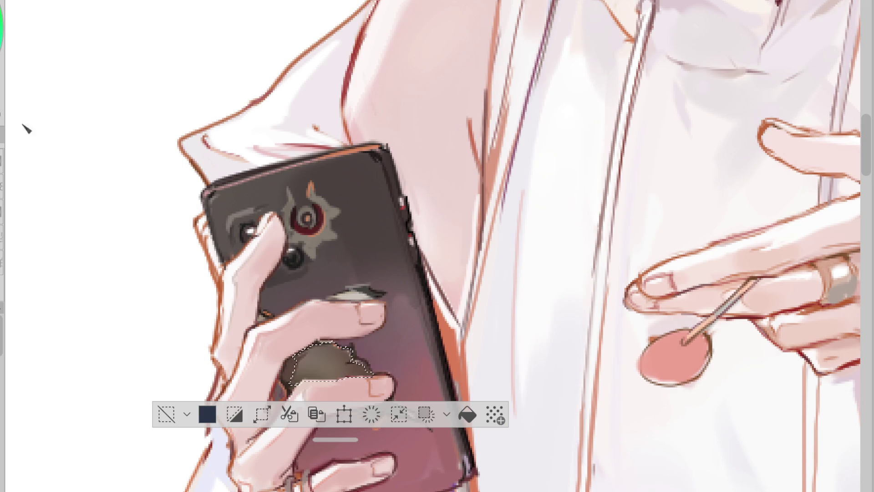
pyautogui.keyDown('alt'); pyautogui.click(290, 358); pyautogui.keyUp('alt')
pyautogui.moveTo(292, 359); pyautogui.dragTo(339, 364)
pyautogui.click(167, 414)
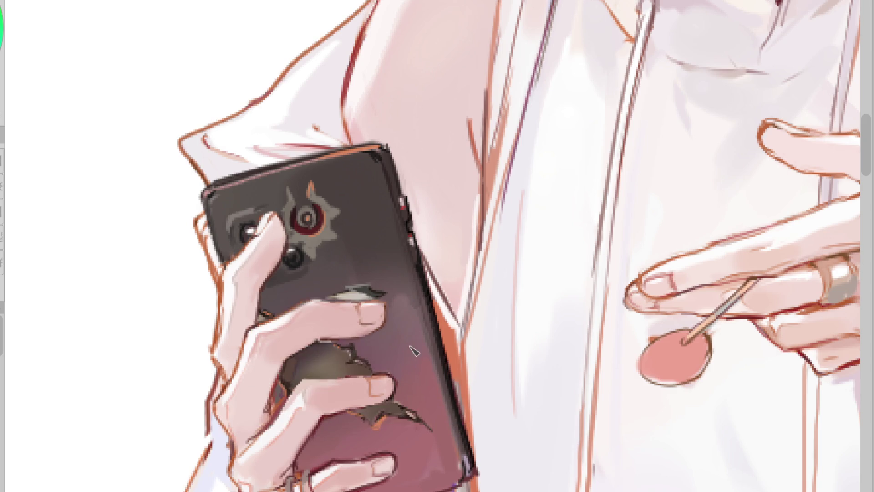
# Brush a thin light stroke along the fingertip's edge using a colour sampled from the phone
pyautogui.scroll(-3, 430, 344)
pyautogui.scroll(3, 382, 320)
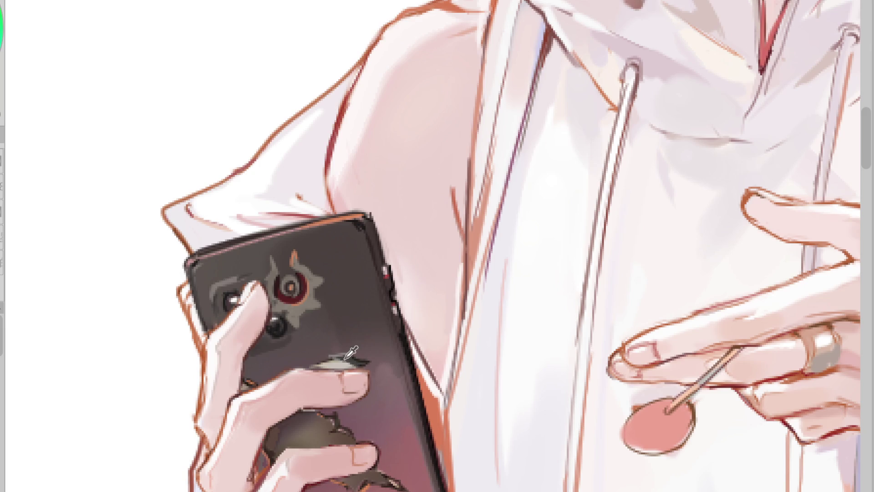
pyautogui.keyDown('alt'); pyautogui.click(236, 293); pyautogui.keyUp('alt')
pyautogui.keyDown('alt'); pyautogui.click(244, 299); pyautogui.keyUp('alt')
pyautogui.moveTo(241, 302); pyautogui.dragTo(254, 278)
pyautogui.keyDown('alt'); pyautogui.click(235, 293); pyautogui.keyUp('alt')
pyautogui.keyDown('alt'); pyautogui.click(272, 319); pyautogui.keyUp('alt')
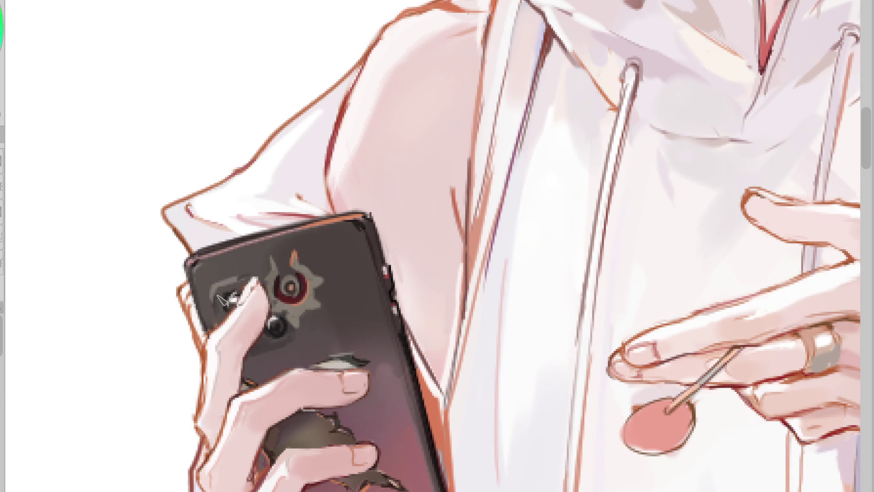
pyautogui.keyDown('alt'); pyautogui.click(388, 274); pyautogui.keyUp('alt')
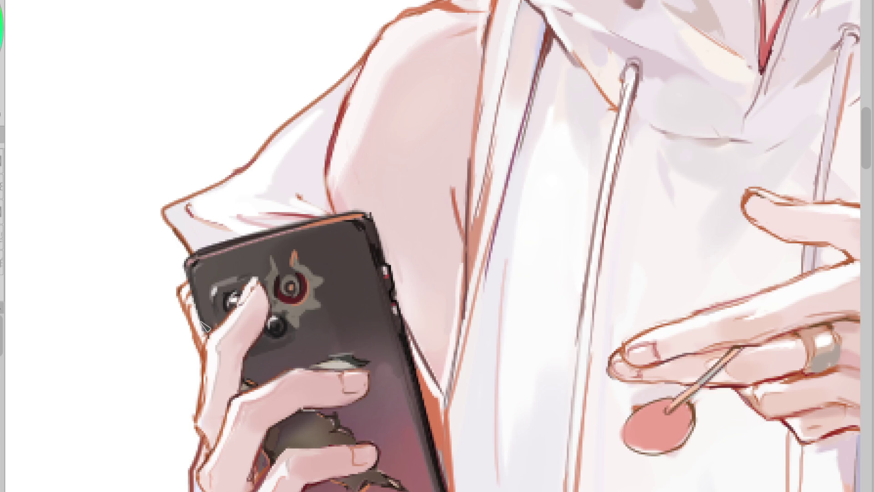
pyautogui.scroll(-2, 288, 178)
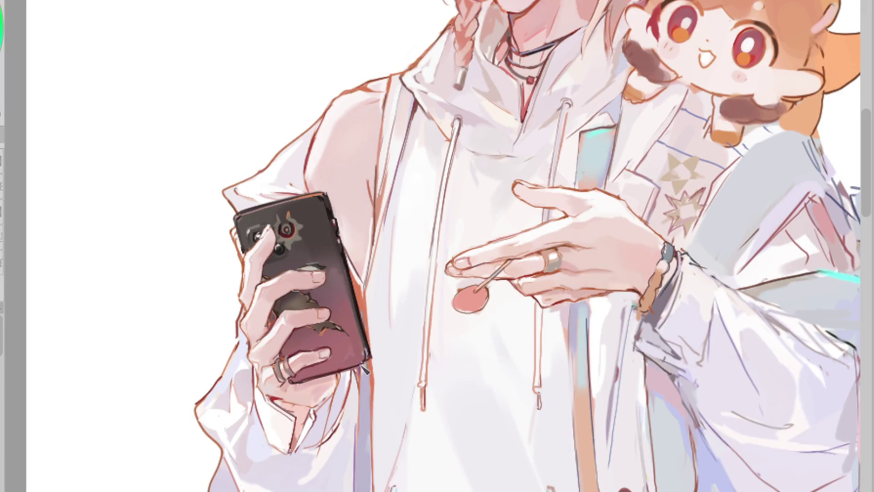
# Paint dark outlines dividing the hand's ring into two bands, then zoom out to review
pyautogui.scroll(2, 324, 355)
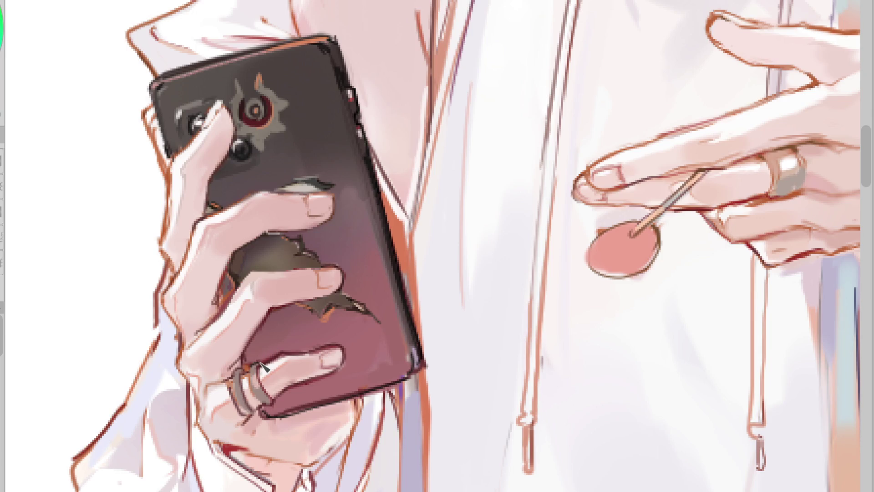
pyautogui.moveTo(253, 370)
pyautogui.mouseDown()
pyautogui.moveTo(265, 408)
pyautogui.moveTo(256, 394)
pyautogui.moveTo(277, 407)
pyautogui.moveTo(246, 371)
pyautogui.moveTo(236, 387)
pyautogui.moveTo(248, 368)
pyautogui.moveTo(236, 371)
pyautogui.moveTo(253, 389)
pyautogui.moveTo(253, 416)
pyautogui.moveTo(255, 398)
pyautogui.moveTo(248, 403)
pyautogui.moveTo(261, 398)
pyautogui.mouseUp()
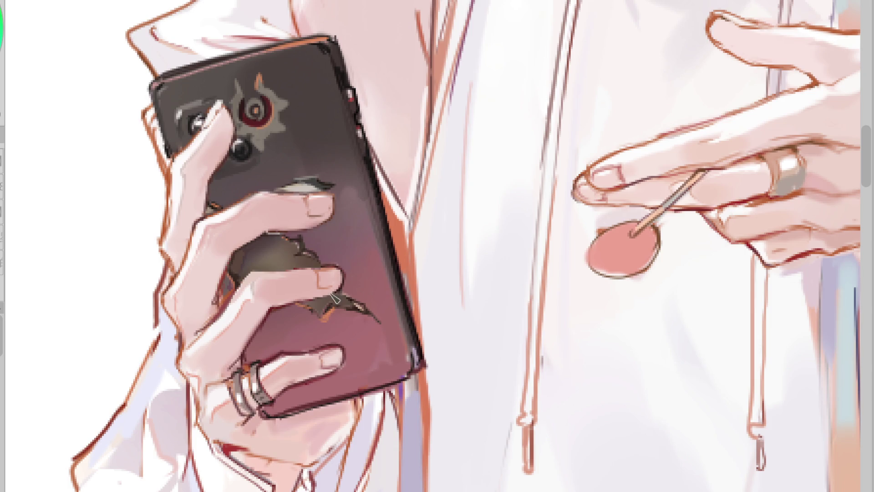
pyautogui.scroll(-3, 147, 381)
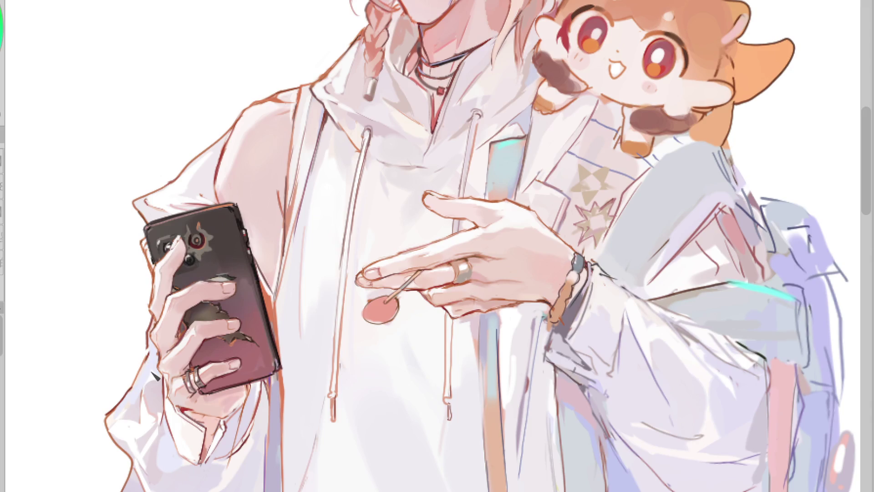
pyautogui.scroll(3, 225, 221)
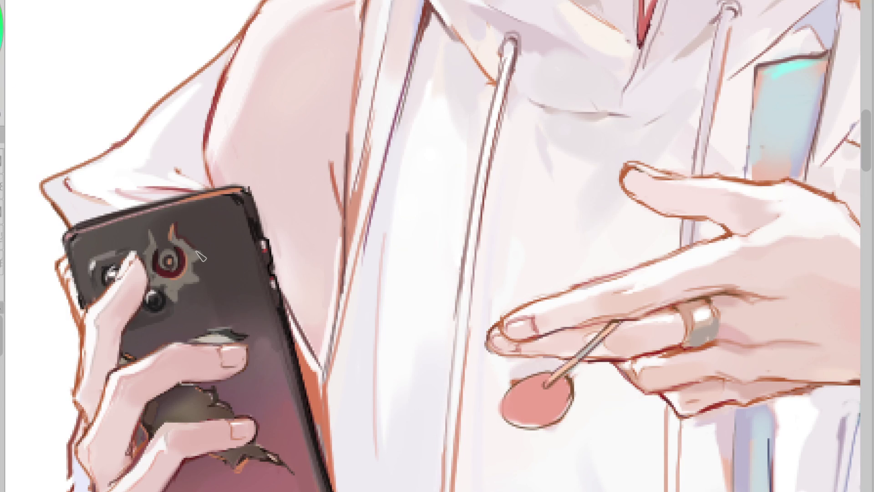
pyautogui.scroll(-3, 131, 356)
pyautogui.scroll(3, 254, 431)
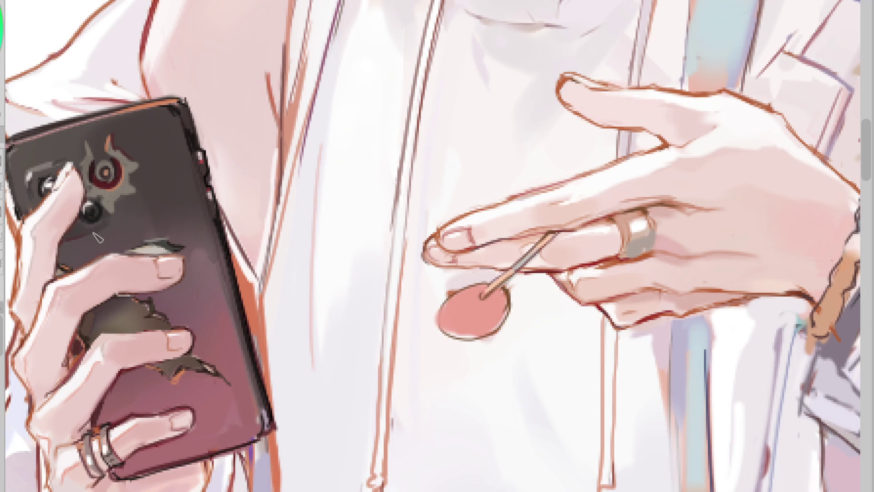
pyautogui.scroll(-3, 274, 246)
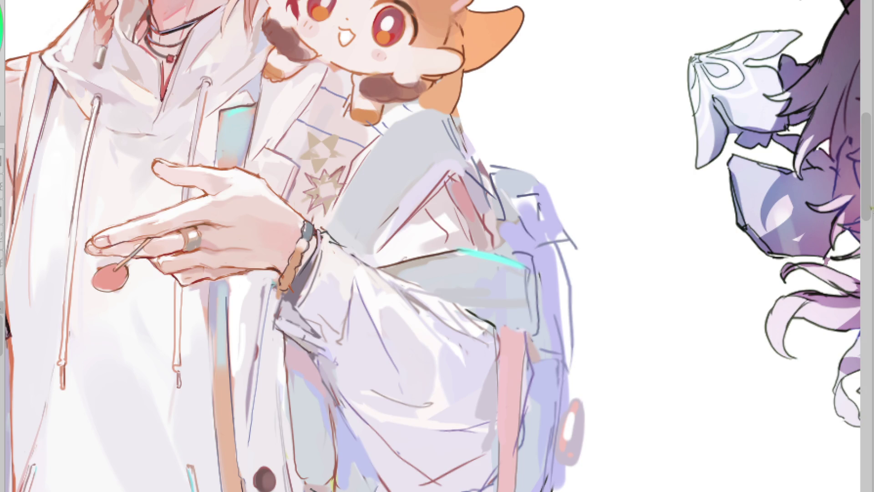
pyautogui.scroll(-4, 868, 197)
# Render the star-patched sleeve under the red-eyed chibi mascot in pale grey and lavender
pyautogui.scroll(5, 868, 196)
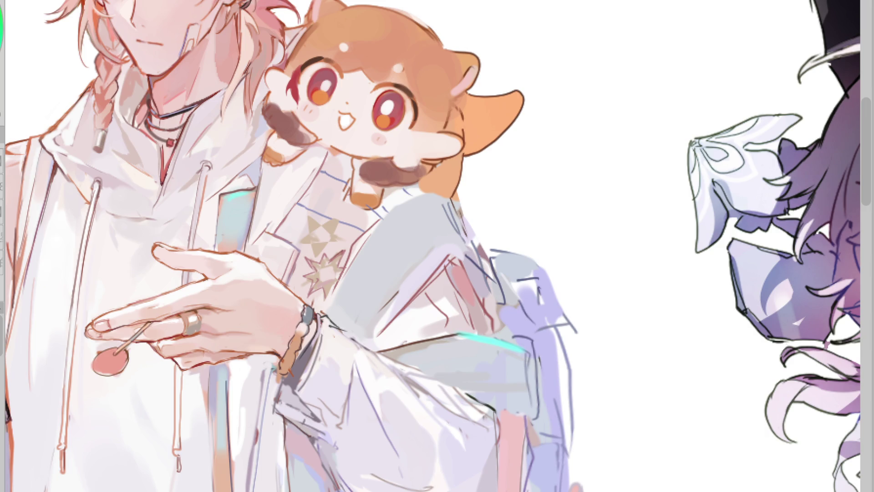
pyautogui.scroll(2, 381, 97)
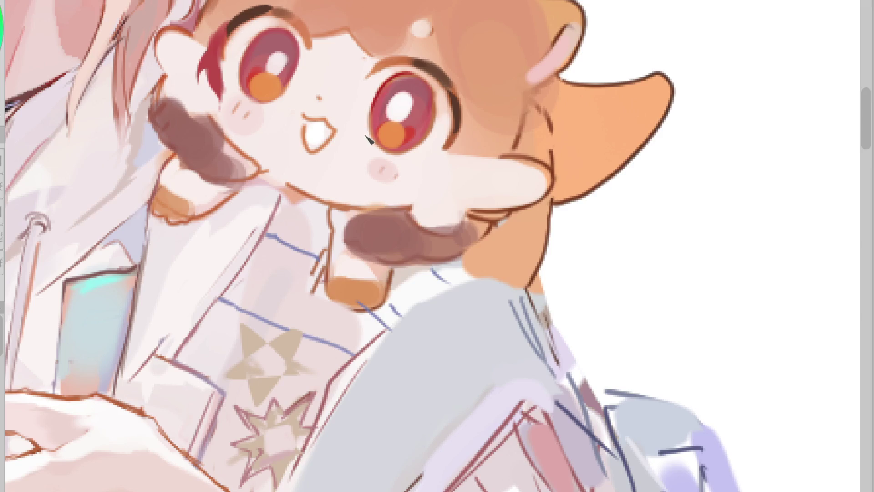
# Try brown lines beside the mascot's paw, undo them, and extend the shirt line under the chin
pyautogui.moveTo(332, 207); pyautogui.dragTo(333, 278)
pyautogui.hotkey('ctrl', 'z')
pyautogui.moveTo(330, 208); pyautogui.dragTo(327, 290)
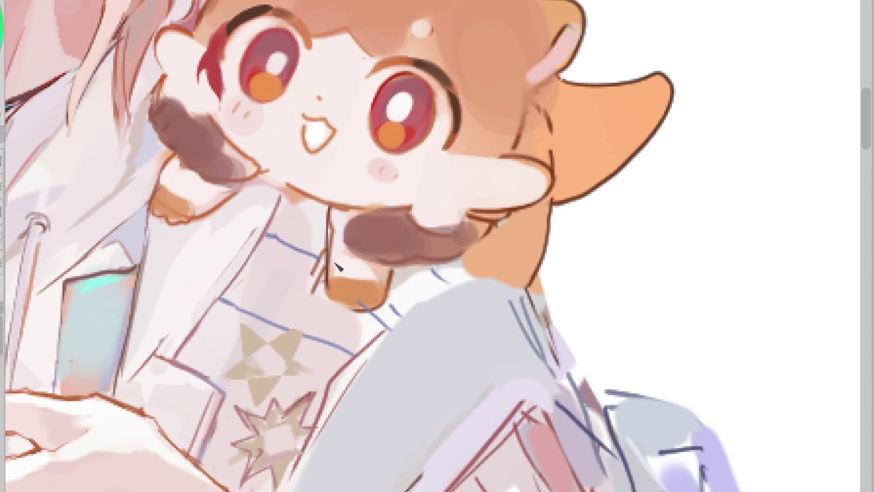
pyautogui.hotkey('ctrl', 'z')
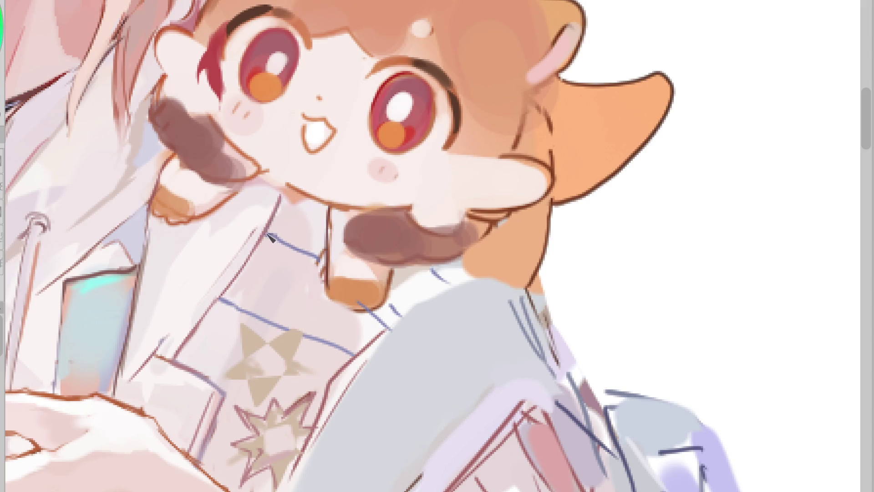
pyautogui.moveTo(280, 200); pyautogui.dragTo(286, 188)
# Paint orange cuffs on both paws and add jagged red trim beneath them
pyautogui.moveTo(380, 289)
pyautogui.mouseDown()
pyautogui.moveTo(343, 310)
pyautogui.moveTo(384, 307)
pyautogui.mouseUp()
pyautogui.moveTo(171, 205); pyautogui.dragTo(195, 209)
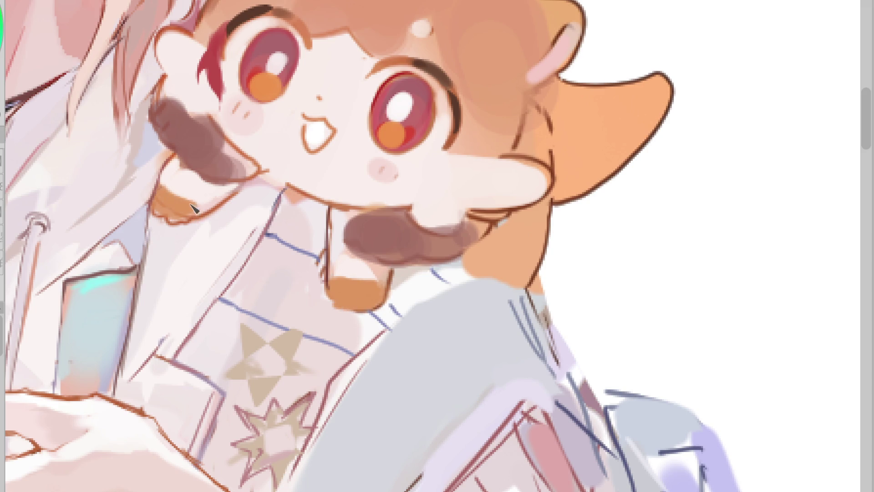
pyautogui.keyDown('alt'); pyautogui.click(421, 123); pyautogui.keyUp('alt')
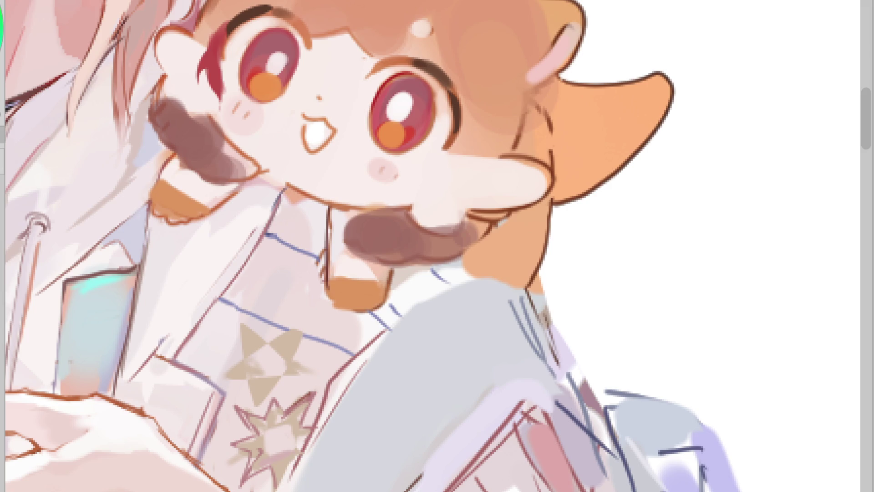
pyautogui.moveTo(150, 200); pyautogui.dragTo(168, 201)
pyautogui.moveTo(152, 200)
pyautogui.mouseDown()
pyautogui.moveTo(175, 217)
pyautogui.moveTo(190, 200)
pyautogui.mouseUp()
pyautogui.moveTo(339, 298)
pyautogui.mouseDown()
pyautogui.moveTo(369, 310)
pyautogui.moveTo(389, 289)
pyautogui.moveTo(339, 287)
pyautogui.mouseUp()
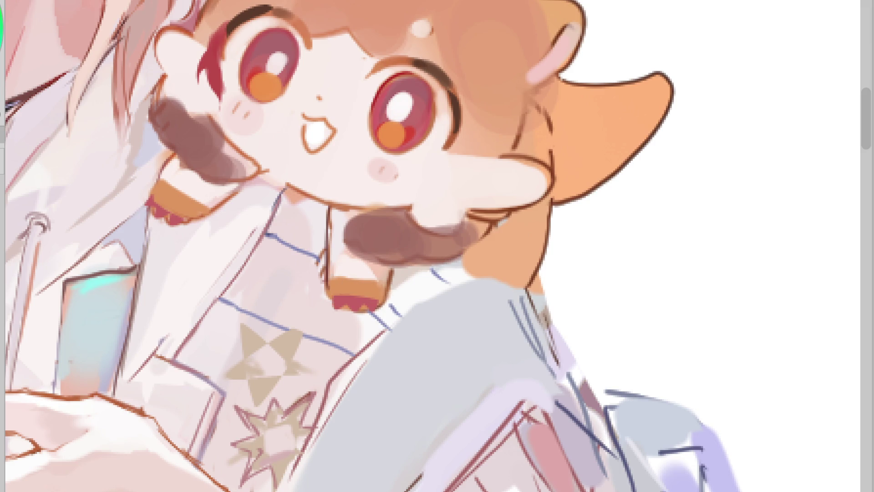
pyautogui.moveTo(161, 207)
pyautogui.mouseDown()
pyautogui.moveTo(152, 213)
pyautogui.moveTo(186, 224)
pyautogui.mouseUp()
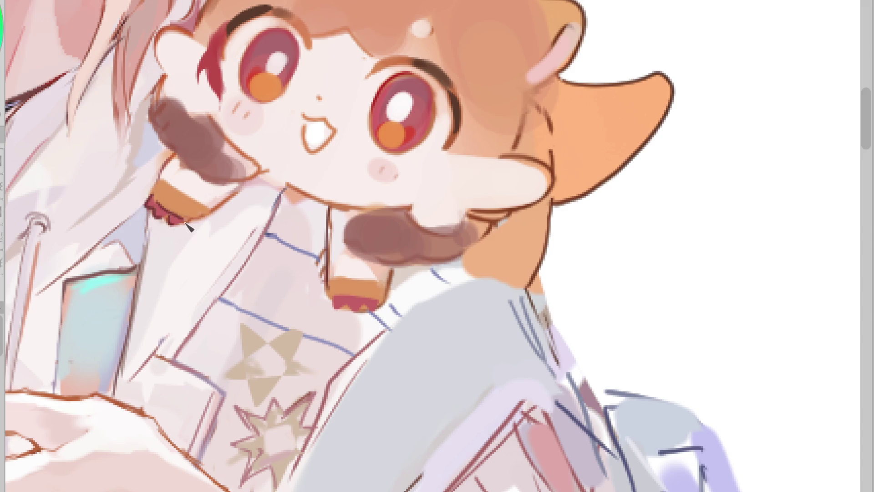
pyautogui.moveTo(171, 168)
pyautogui.mouseDown()
pyautogui.moveTo(157, 189)
pyautogui.moveTo(172, 202)
pyautogui.mouseUp()
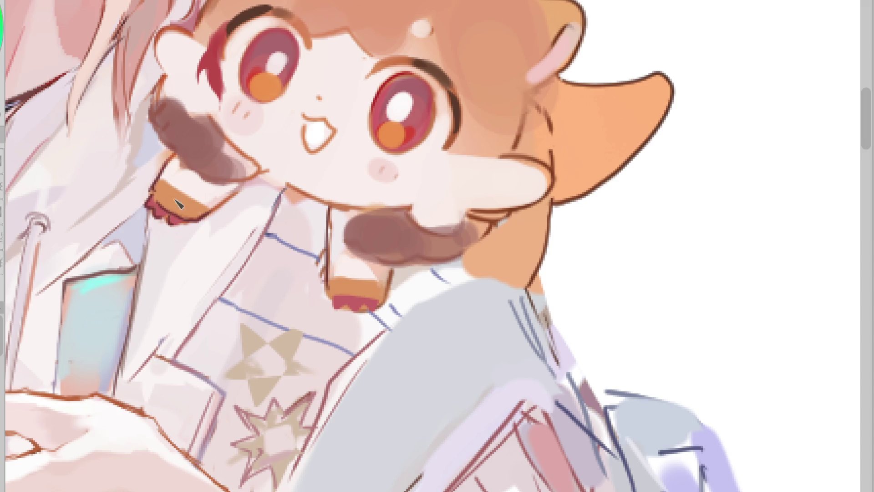
# Retouch the cuff's top and left edge in orange and smooth the red zigzag trim
pyautogui.keyDown('alt'); pyautogui.click(178, 197); pyautogui.keyUp('alt')
pyautogui.moveTo(371, 282)
pyautogui.mouseDown()
pyautogui.moveTo(338, 242)
pyautogui.moveTo(332, 263)
pyautogui.moveTo(324, 259)
pyautogui.moveTo(333, 234)
pyautogui.moveTo(324, 296)
pyautogui.mouseUp()
pyautogui.keyDown('alt'); pyautogui.click(317, 276); pyautogui.keyUp('alt')
pyautogui.keyDown('alt'); pyautogui.click(313, 258); pyautogui.keyUp('alt')
pyautogui.moveTo(333, 266); pyautogui.dragTo(332, 296)
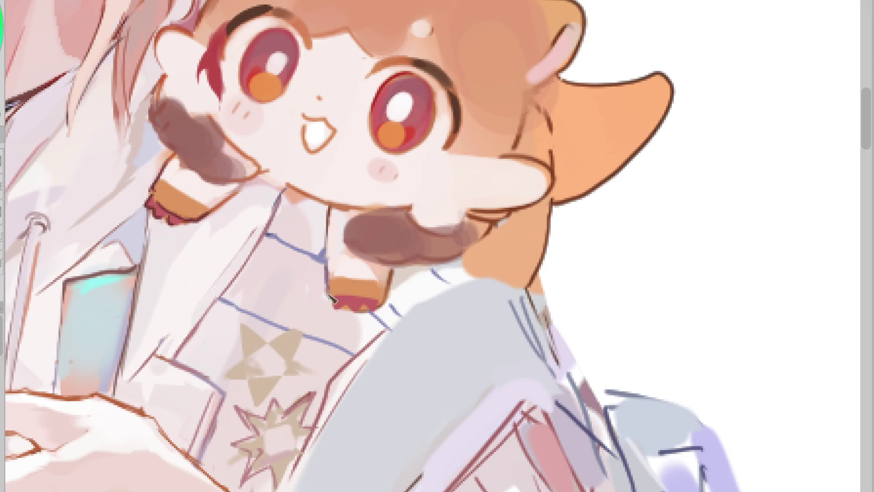
pyautogui.keyDown('alt'); pyautogui.click(417, 112); pyautogui.keyUp('alt')
pyautogui.moveTo(339, 303); pyautogui.dragTo(373, 302)
# Outline and shade the brown hair edges, adding orange beside the right eye and the head's top-left
pyautogui.moveTo(363, 215)
pyautogui.mouseDown()
pyautogui.moveTo(349, 219)
pyautogui.moveTo(346, 243)
pyautogui.mouseUp()
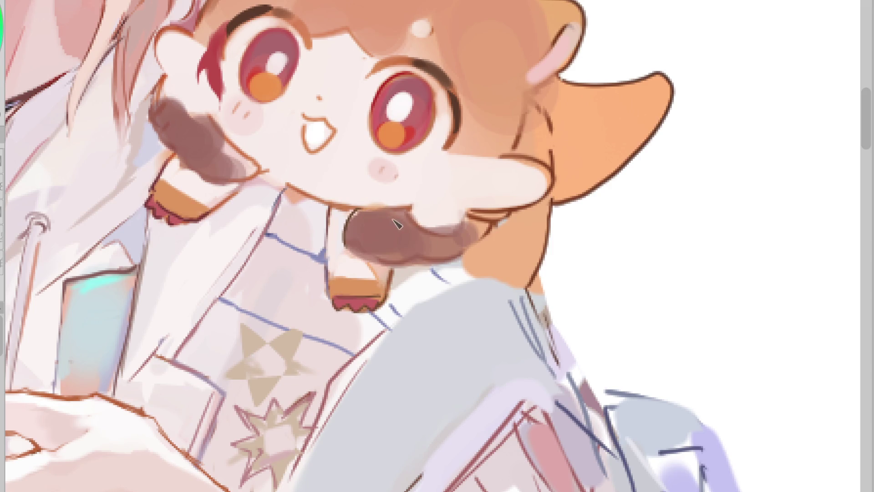
pyautogui.moveTo(353, 213)
pyautogui.mouseDown()
pyautogui.moveTo(410, 226)
pyautogui.moveTo(460, 220)
pyautogui.mouseUp()
pyautogui.keyDown('alt'); pyautogui.click(449, 205); pyautogui.keyUp('alt')
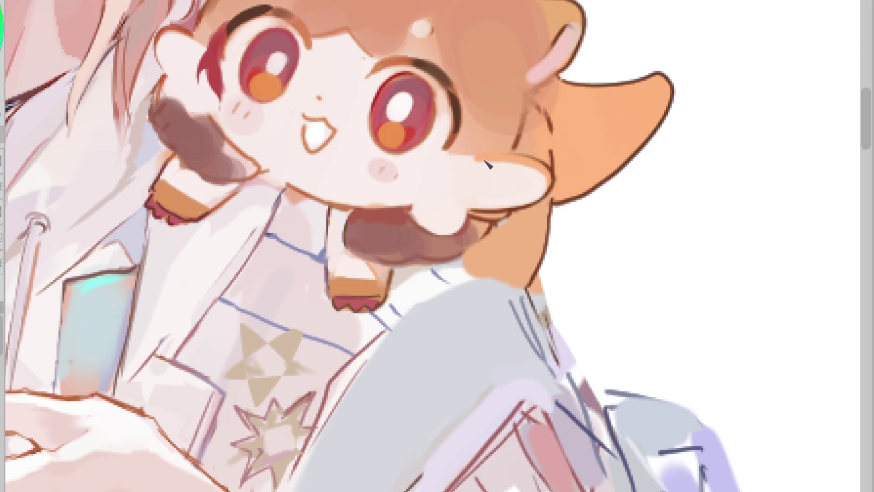
pyautogui.moveTo(466, 133)
pyautogui.mouseDown()
pyautogui.moveTo(458, 149)
pyautogui.moveTo(508, 149)
pyautogui.moveTo(531, 91)
pyautogui.moveTo(537, 100)
pyautogui.mouseUp()
pyautogui.moveTo(199, 25)
pyautogui.mouseDown()
pyautogui.moveTo(207, 50)
pyautogui.moveTo(216, 29)
pyautogui.mouseUp()
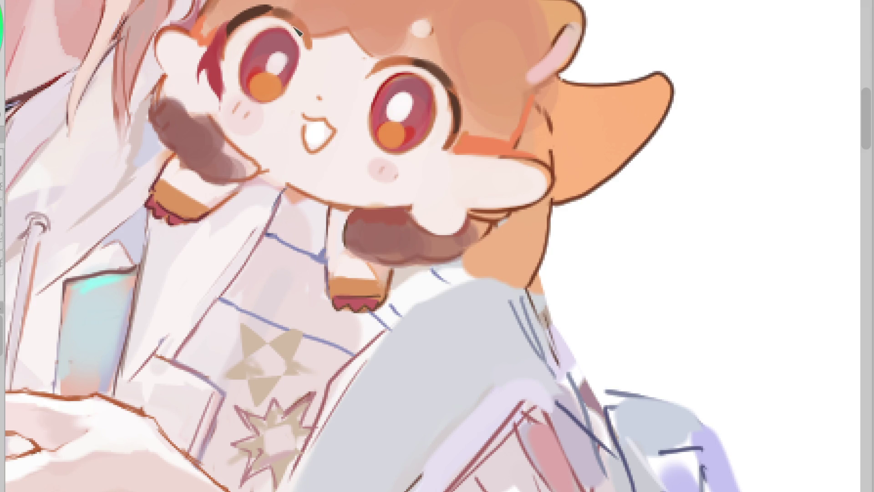
# Thicken the dark arcs around the right eye and extend those above both eyes
pyautogui.scroll(3, 241, 29)
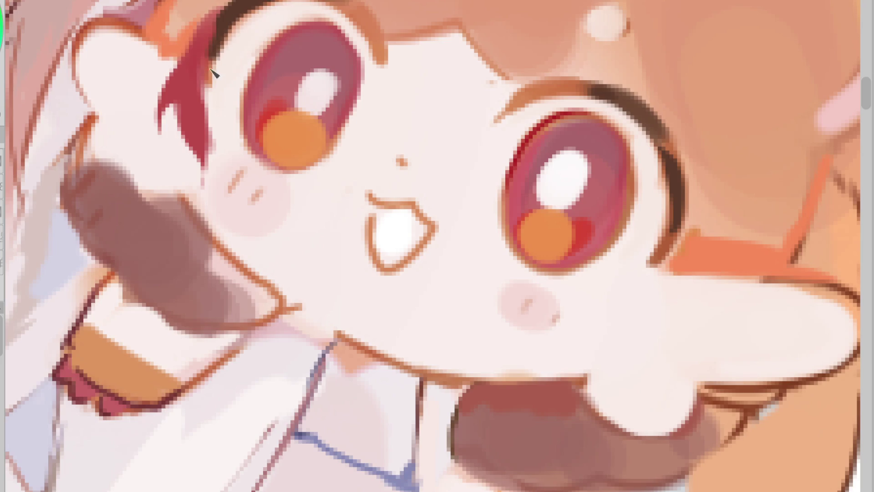
pyautogui.moveTo(669, 207)
pyautogui.mouseDown()
pyautogui.moveTo(649, 266)
pyautogui.moveTo(629, 270)
pyautogui.mouseUp()
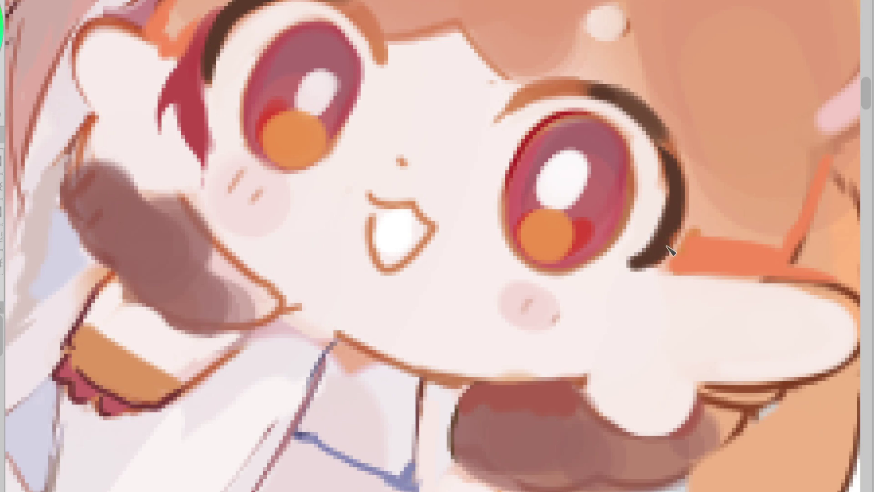
pyautogui.moveTo(683, 150); pyautogui.dragTo(665, 257)
pyautogui.moveTo(573, 86)
pyautogui.mouseDown()
pyautogui.moveTo(623, 98)
pyautogui.moveTo(646, 119)
pyautogui.mouseUp()
pyautogui.moveTo(309, 1)
pyautogui.mouseDown()
pyautogui.moveTo(359, 18)
pyautogui.moveTo(362, 35)
pyautogui.mouseUp()
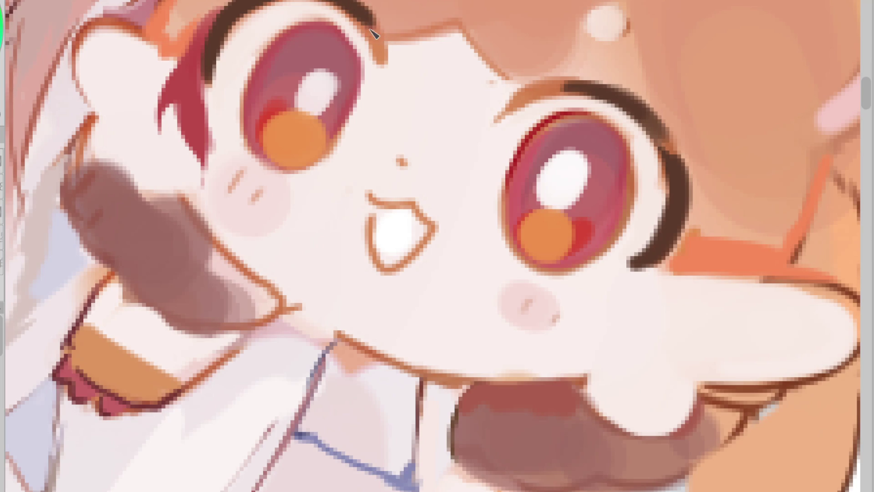
pyautogui.moveTo(569, 86); pyautogui.dragTo(528, 98)
pyautogui.scroll(-2, 599, 50)
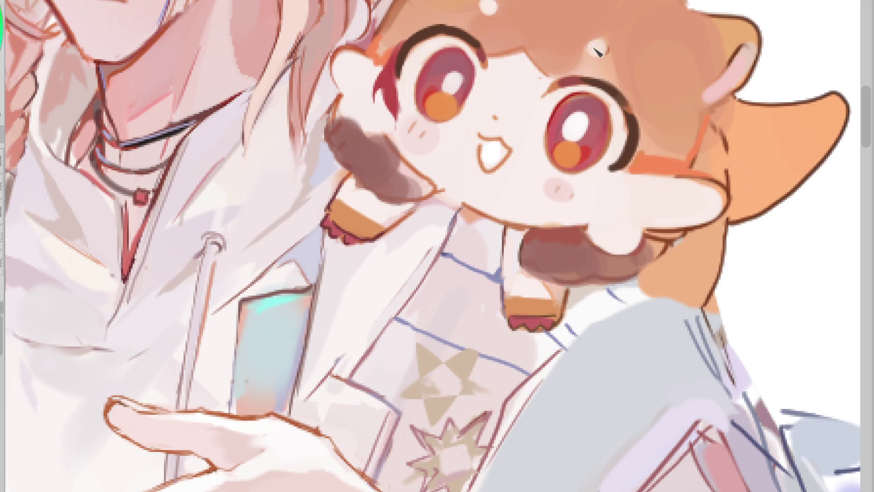
# Outline the head highlight, thicken the red strand, and shrink both eyes' white highlights with dark red
pyautogui.moveTo(583, 45)
pyautogui.mouseDown()
pyautogui.moveTo(605, 44)
pyautogui.moveTo(594, 32)
pyautogui.mouseUp()
pyautogui.moveTo(480, 4); pyautogui.dragTo(498, 4)
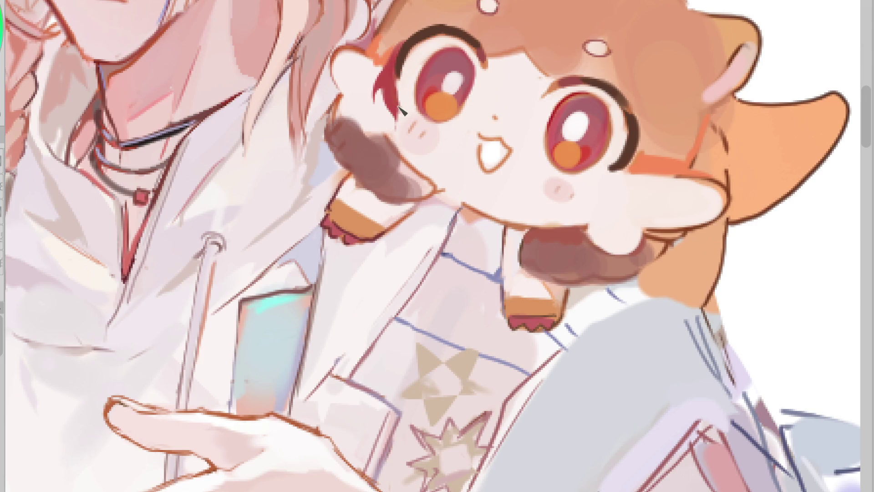
pyautogui.moveTo(376, 78)
pyautogui.mouseDown()
pyautogui.moveTo(385, 89)
pyautogui.moveTo(392, 61)
pyautogui.moveTo(382, 100)
pyautogui.moveTo(403, 105)
pyautogui.mouseUp()
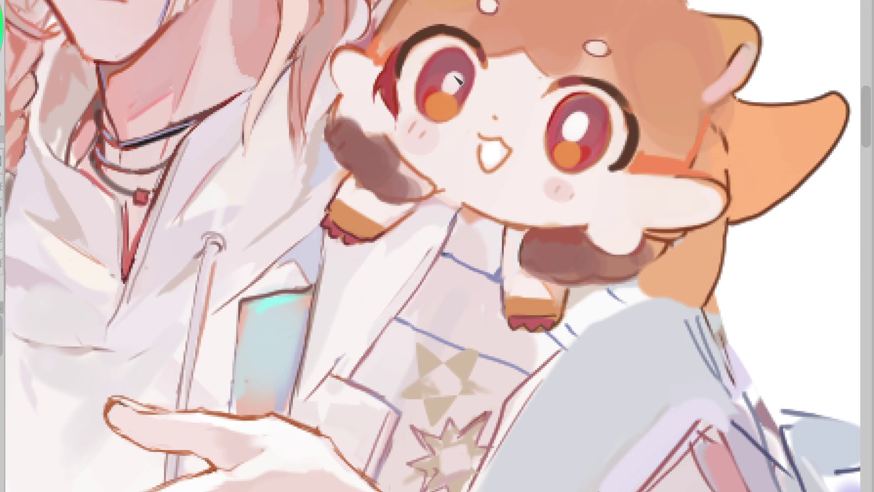
pyautogui.moveTo(457, 73); pyautogui.dragTo(466, 66)
pyautogui.moveTo(584, 118)
pyautogui.mouseDown()
pyautogui.moveTo(569, 132)
pyautogui.moveTo(587, 129)
pyautogui.mouseUp()
pyautogui.keyDown('alt'); pyautogui.click(449, 89); pyautogui.keyUp('alt')
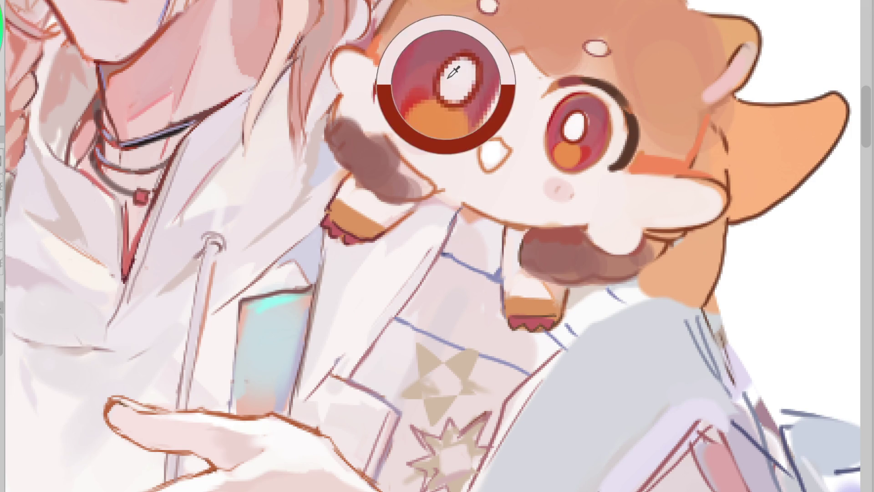
pyautogui.moveTo(443, 93)
pyautogui.mouseDown()
pyautogui.moveTo(455, 70)
pyautogui.moveTo(448, 88)
pyautogui.mouseUp()
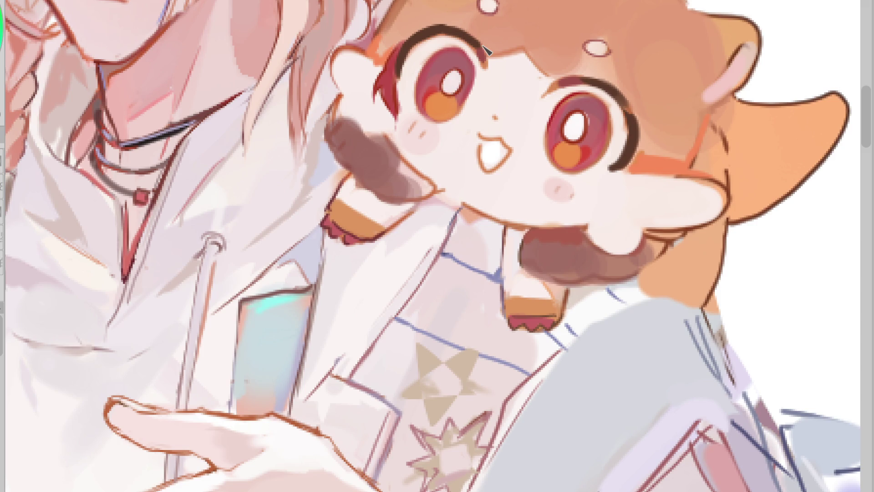
# Dot the nose, darken the mouth and lower-left face outline, and shade under the right cheek
pyautogui.keyDown('alt'); pyautogui.click(546, 111); pyautogui.keyUp('alt')
pyautogui.click(496, 120)
pyautogui.moveTo(479, 139); pyautogui.dragTo(482, 153)
pyautogui.moveTo(395, 152)
pyautogui.mouseDown()
pyautogui.moveTo(452, 179)
pyautogui.moveTo(501, 222)
pyautogui.mouseUp()
pyautogui.moveTo(412, 182)
pyautogui.mouseDown()
pyautogui.moveTo(405, 169)
pyautogui.moveTo(428, 188)
pyautogui.mouseUp()
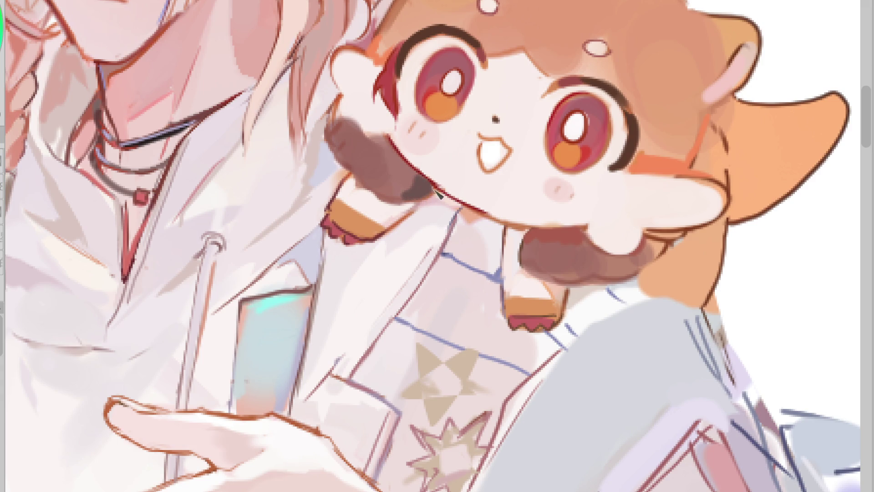
pyautogui.moveTo(638, 259)
pyautogui.mouseDown()
pyautogui.moveTo(656, 246)
pyautogui.moveTo(660, 255)
pyautogui.moveTo(650, 279)
pyautogui.moveTo(561, 281)
pyautogui.mouseUp()
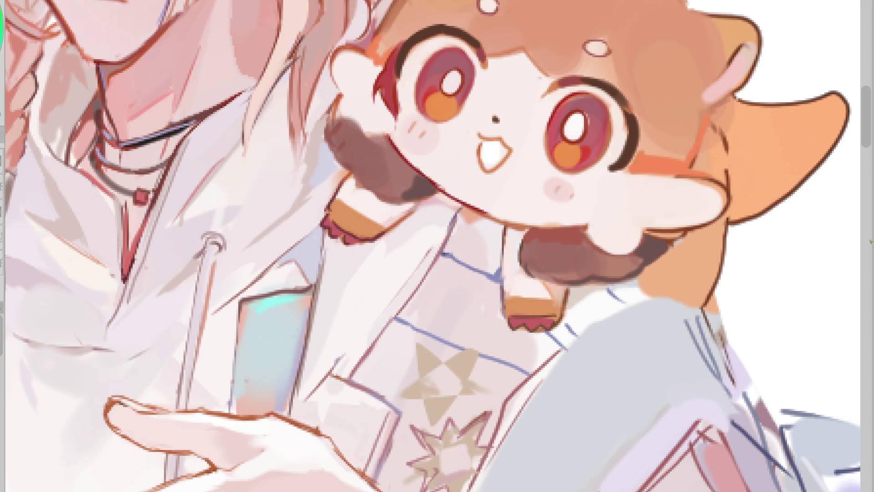
pyautogui.scroll(3, 689, 324)
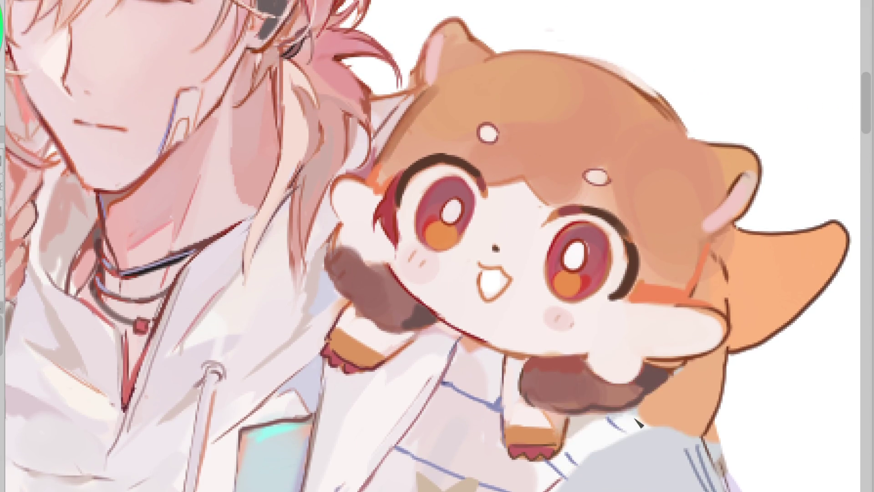
# Outline the paw's edge and trace the top of the head, inner ear and right ear edges
pyautogui.keyDown('alt'); pyautogui.click(676, 367); pyautogui.keyUp('alt')
pyautogui.keyDown('alt'); pyautogui.click(676, 368); pyautogui.keyUp('alt')
pyautogui.moveTo(344, 230)
pyautogui.mouseDown()
pyautogui.moveTo(337, 249)
pyautogui.moveTo(389, 274)
pyautogui.mouseUp()
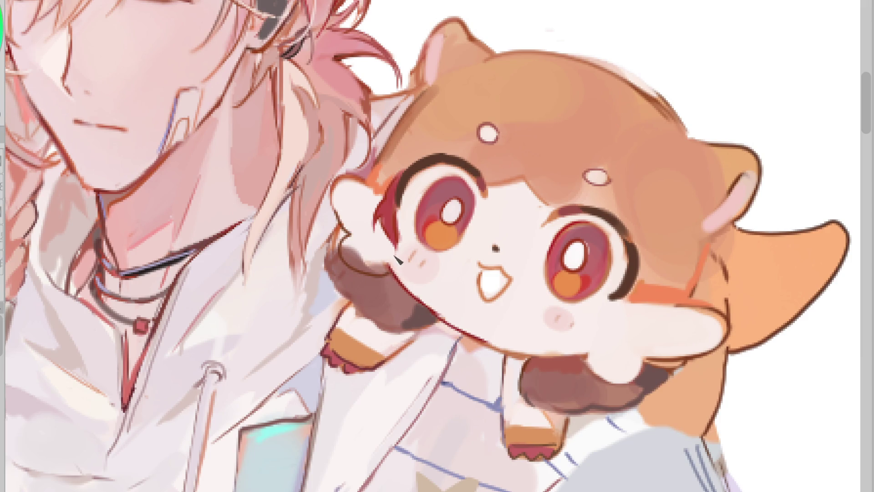
pyautogui.moveTo(351, 249)
pyautogui.mouseDown()
pyautogui.moveTo(367, 272)
pyautogui.moveTo(389, 275)
pyautogui.moveTo(380, 267)
pyautogui.mouseUp()
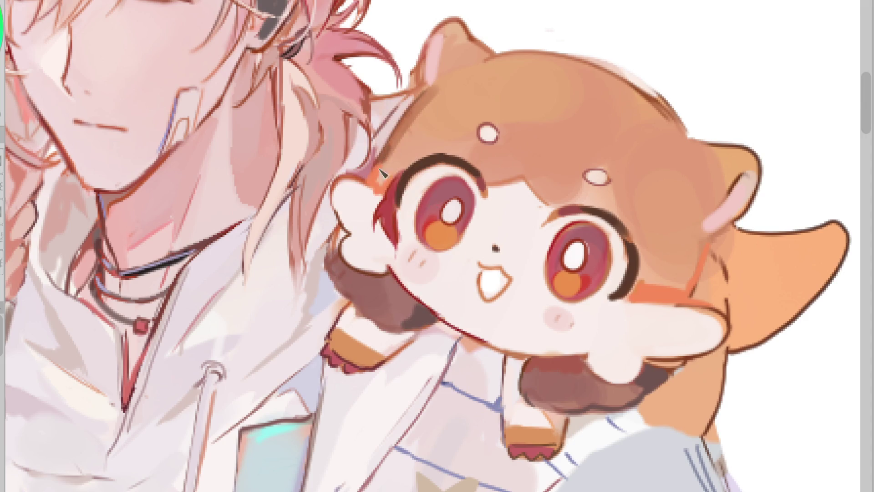
pyautogui.moveTo(421, 105)
pyautogui.mouseDown()
pyautogui.moveTo(391, 144)
pyautogui.moveTo(429, 81)
pyautogui.moveTo(440, 91)
pyautogui.mouseUp()
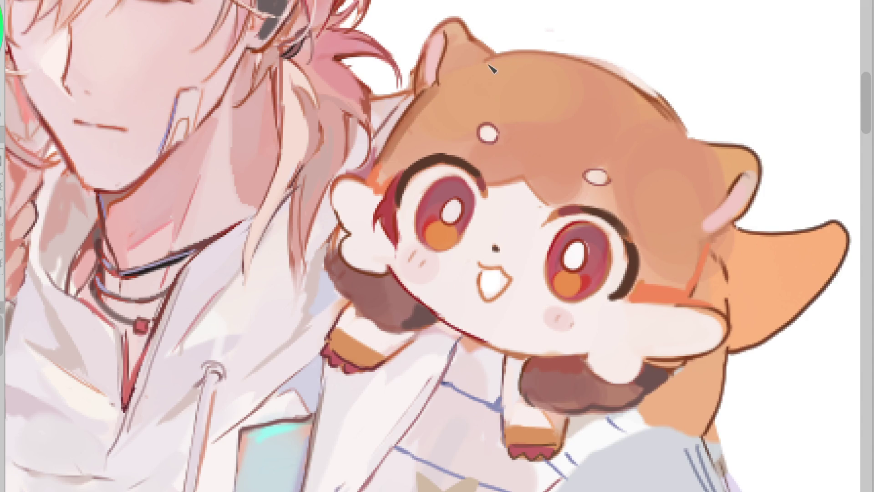
pyautogui.moveTo(491, 63); pyautogui.dragTo(635, 84)
pyautogui.moveTo(589, 61); pyautogui.dragTo(710, 146)
pyautogui.moveTo(743, 175)
pyautogui.mouseDown()
pyautogui.moveTo(702, 227)
pyautogui.moveTo(728, 228)
pyautogui.moveTo(691, 304)
pyautogui.mouseUp()
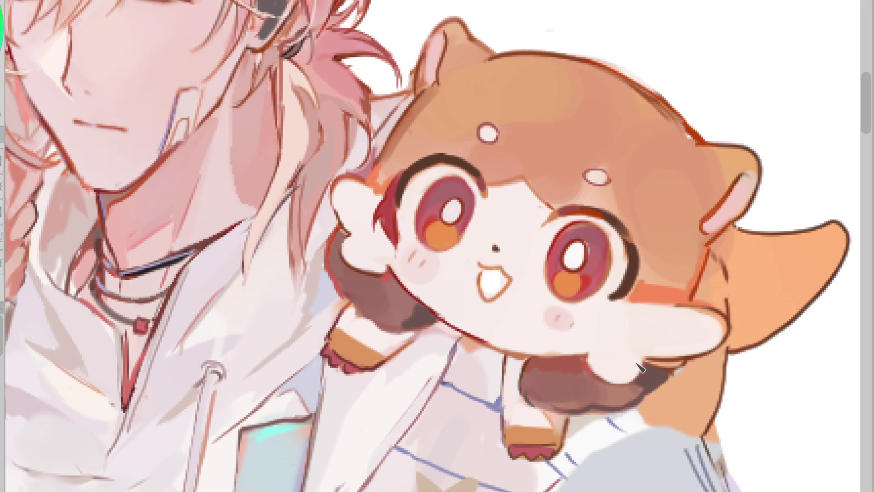
# Give the brown arm a scalloped cuff and line the paw's lower edge in dark red
pyautogui.moveTo(345, 291)
pyautogui.mouseDown()
pyautogui.moveTo(360, 309)
pyautogui.moveTo(387, 314)
pyautogui.moveTo(367, 322)
pyautogui.moveTo(402, 340)
pyautogui.mouseUp()
pyautogui.keyDown('alt'); pyautogui.click(407, 342); pyautogui.keyUp('alt')
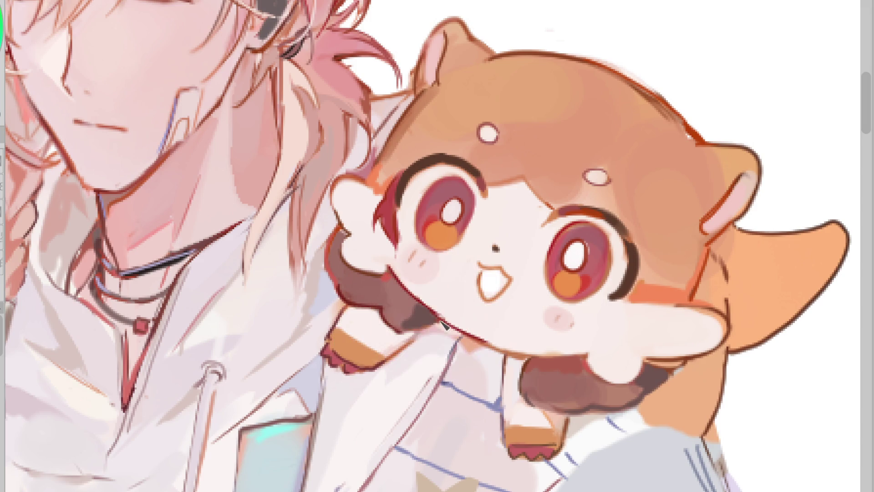
pyautogui.keyDown('alt'); pyautogui.click(454, 337); pyautogui.keyUp('alt')
pyautogui.keyDown('alt'); pyautogui.click(470, 351); pyautogui.keyUp('alt')
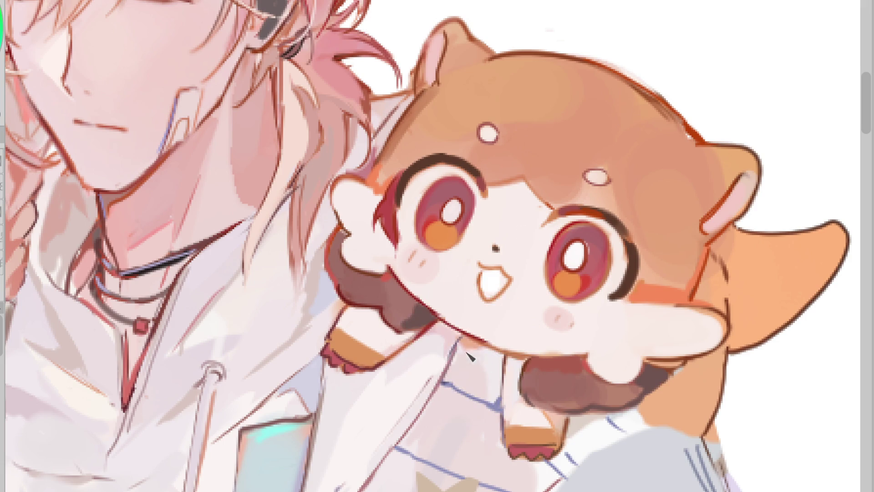
pyautogui.keyDown('alt'); pyautogui.click(464, 369); pyautogui.keyUp('alt')
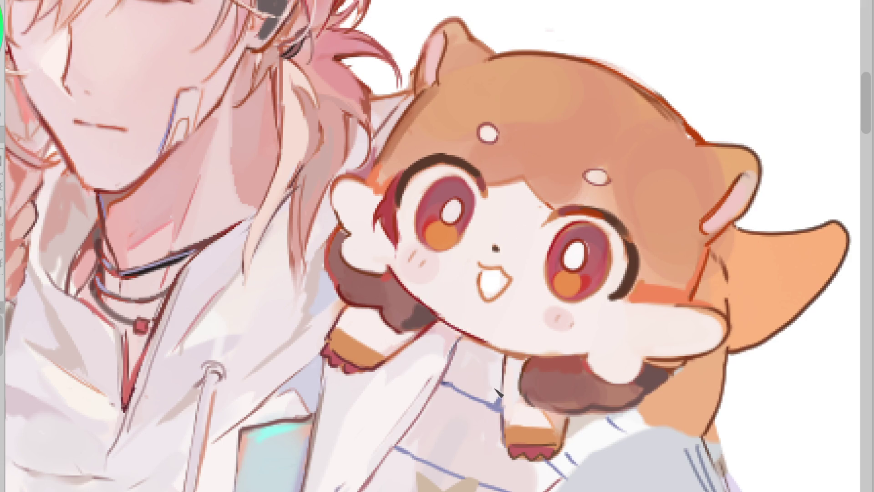
pyautogui.keyDown('alt'); pyautogui.click(659, 373); pyautogui.keyUp('alt')
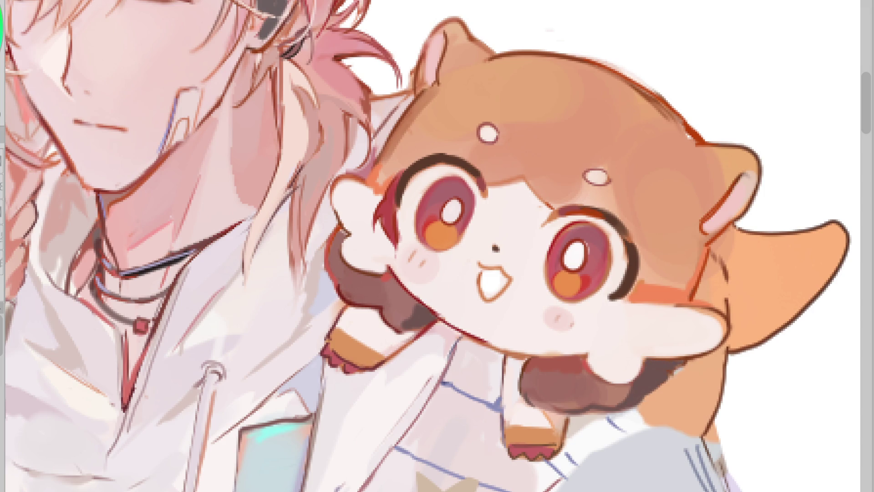
pyautogui.moveTo(635, 385); pyautogui.dragTo(614, 405)
pyautogui.moveTo(681, 363); pyautogui.dragTo(650, 393)
pyautogui.scroll(-5, 640, 415)
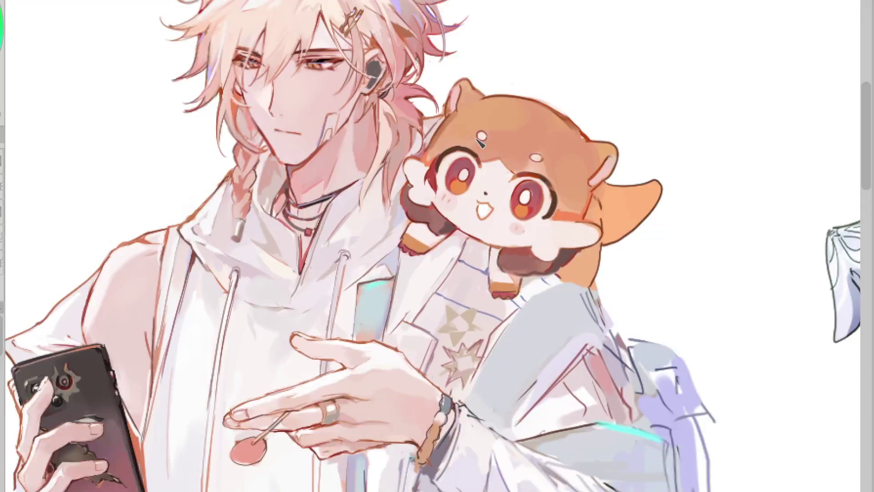
# Replace a stray brownish stroke with a thick crimson line along the sleeve's top and right edges
pyautogui.scroll(5, 588, 298)
pyautogui.moveTo(511, 229)
pyautogui.mouseDown()
pyautogui.moveTo(537, 237)
pyautogui.moveTo(497, 241)
pyautogui.moveTo(424, 302)
pyautogui.mouseUp()
pyautogui.hotkey('ctrl', 'z')
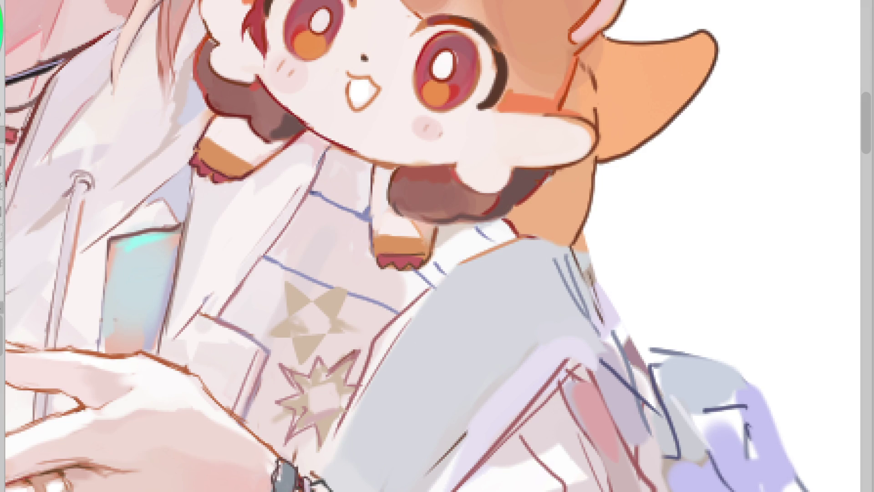
pyautogui.moveTo(530, 243); pyautogui.dragTo(398, 324)
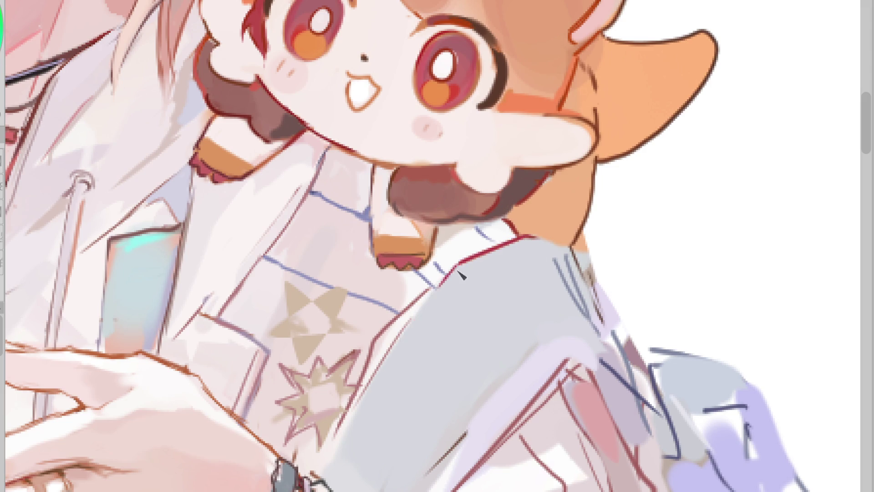
pyautogui.keyDown('alt'); pyautogui.click(346, 364); pyautogui.keyUp('alt')
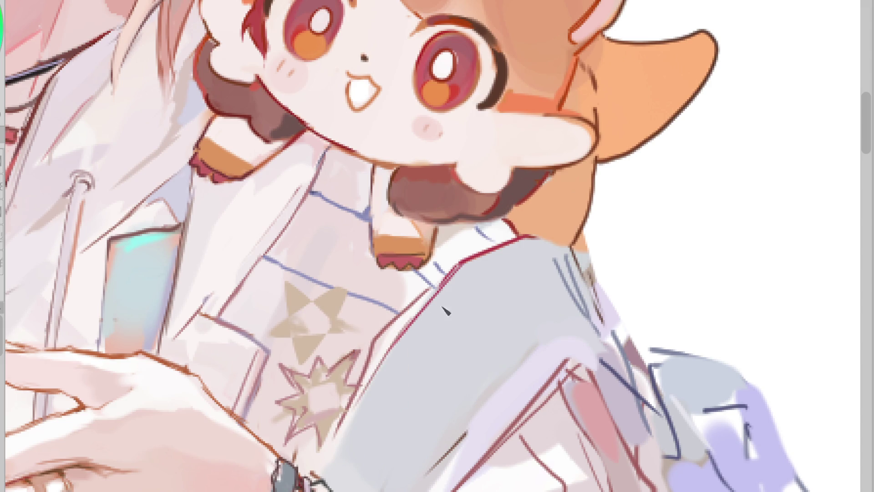
pyautogui.moveTo(466, 265); pyautogui.dragTo(421, 315)
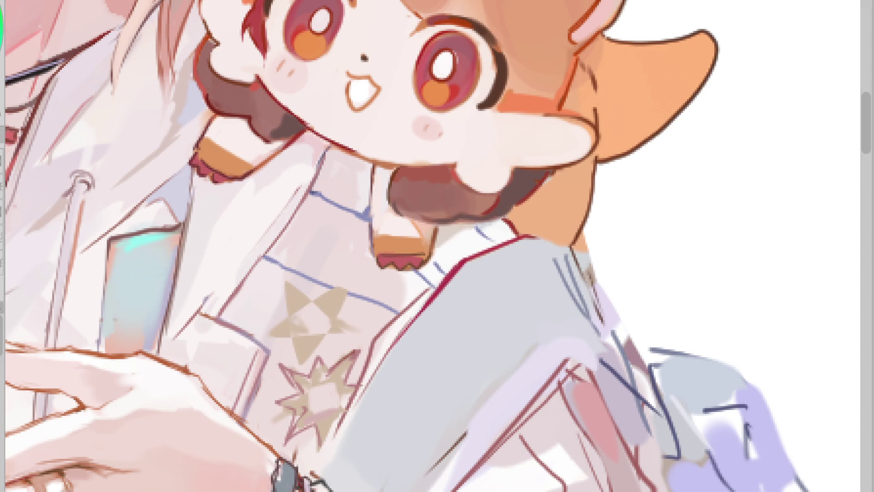
pyautogui.moveTo(522, 236)
pyautogui.mouseDown()
pyautogui.moveTo(571, 241)
pyautogui.moveTo(592, 293)
pyautogui.mouseUp()
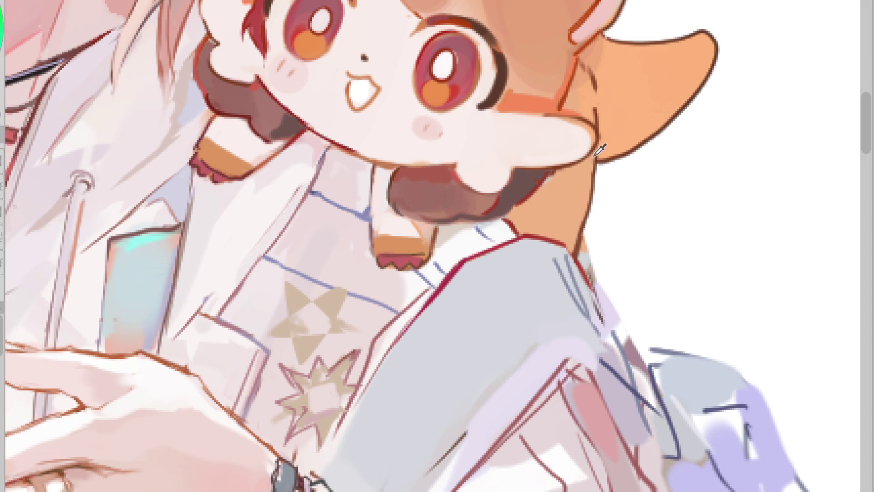
# Repaint the hamster's lower tail outline and darken its inner ear line
pyautogui.moveTo(596, 160); pyautogui.dragTo(630, 155)
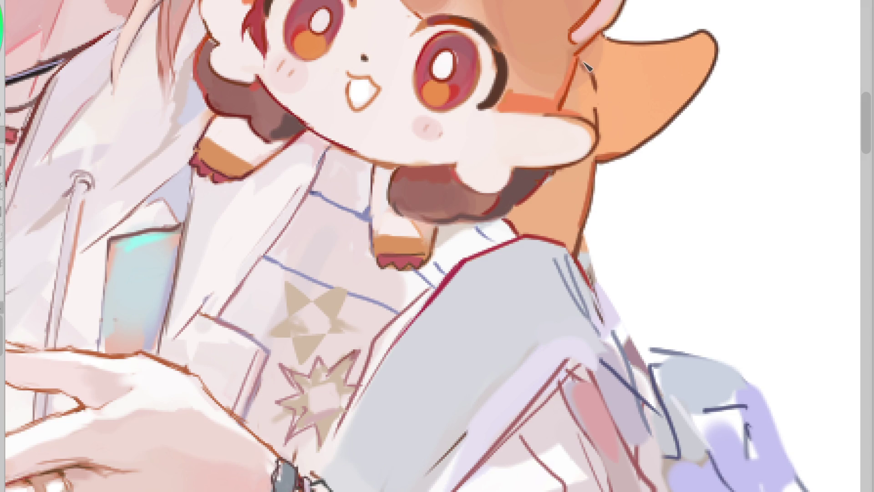
pyautogui.moveTo(582, 48)
pyautogui.mouseDown()
pyautogui.moveTo(593, 72)
pyautogui.moveTo(591, 41)
pyautogui.moveTo(594, 84)
pyautogui.mouseUp()
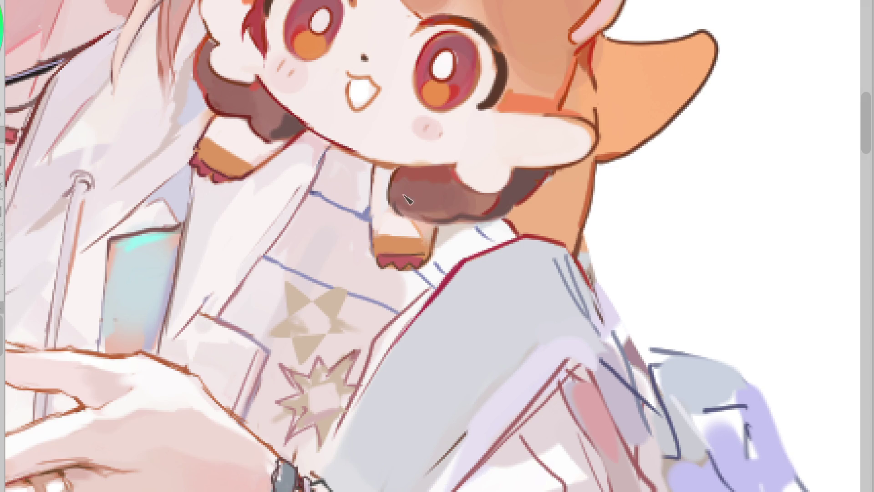
pyautogui.scroll(-5, 372, 245)
pyautogui.scroll(5, 298, 220)
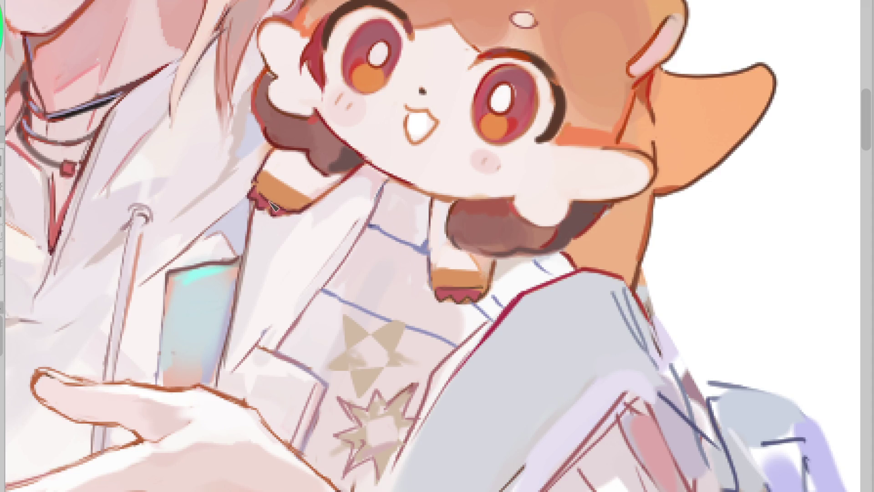
pyautogui.scroll(-2, 286, 185)
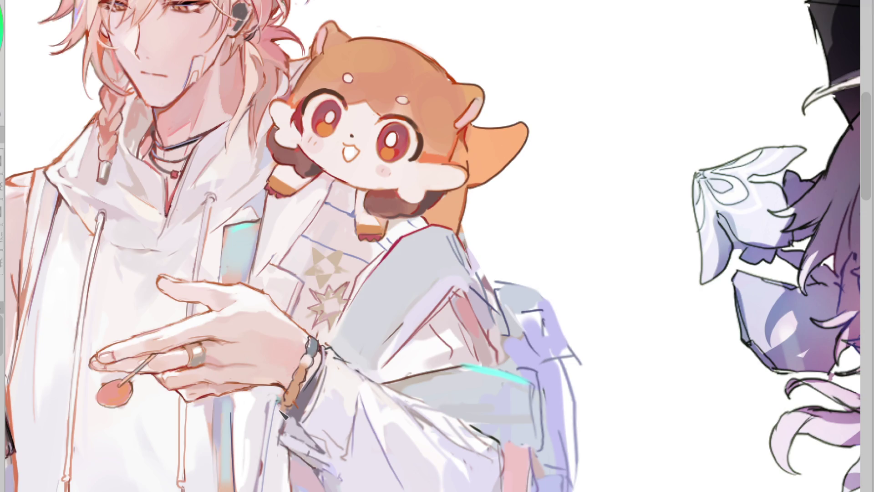
pyautogui.scroll(-5, 371, 324)
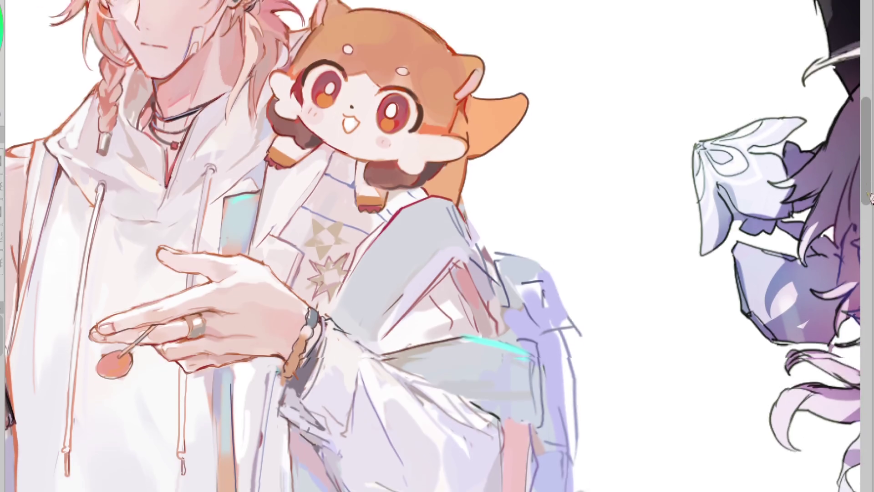
# Paint a small white highlight on the sleeve cuff, then sample the sleeve's grey and pink tones
pyautogui.keyDown('alt'); pyautogui.click(287, 178); pyautogui.keyUp('alt')
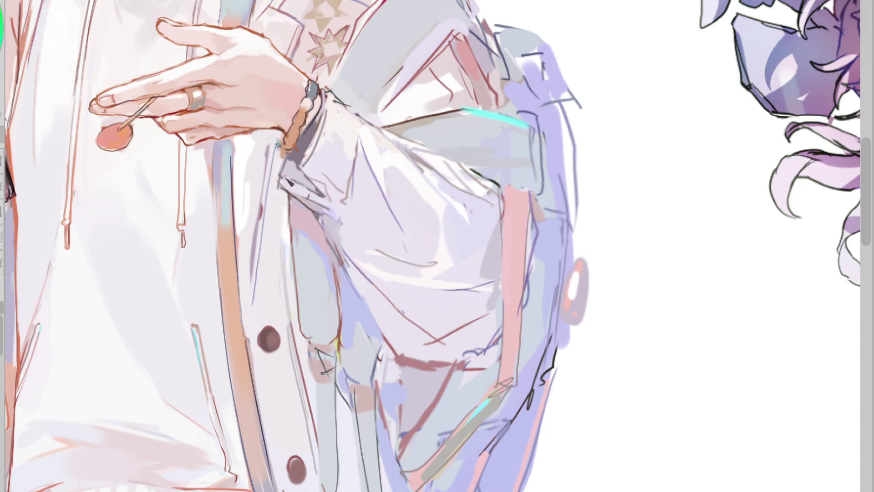
pyautogui.moveTo(297, 189); pyautogui.dragTo(288, 181)
pyautogui.keyDown('alt'); pyautogui.click(337, 111); pyautogui.keyUp('alt')
pyautogui.keyDown('alt'); pyautogui.click(362, 92); pyautogui.keyUp('alt')
pyautogui.moveTo(362, 93); pyautogui.dragTo(358, 121)
pyautogui.moveTo(492, 260); pyautogui.dragTo(502, 296)
pyautogui.click(539, 152)
pyautogui.click(541, 150)
pyautogui.click(538, 176)
pyautogui.click(454, 88)
pyautogui.click(446, 59)
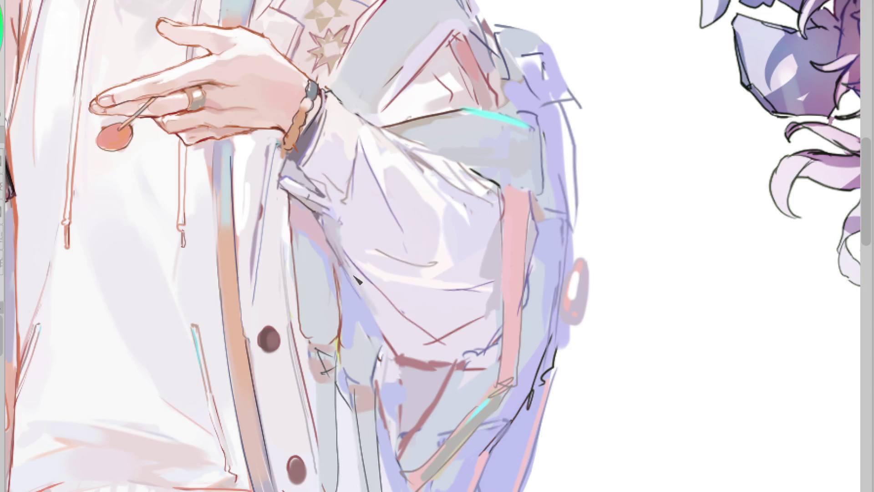
# Undo a grey smudge on the fold, flip the canvas horizontally, and blend the fold softly
pyautogui.moveTo(346, 255)
pyautogui.mouseDown()
pyautogui.moveTo(403, 344)
pyautogui.moveTo(425, 343)
pyautogui.moveTo(417, 333)
pyautogui.mouseUp()
pyautogui.hotkey('ctrl', 'z')
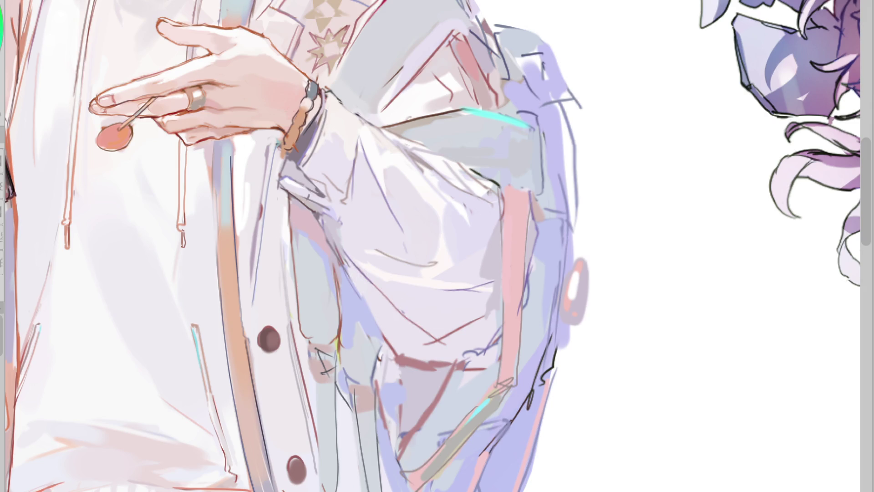
pyautogui.press('h')
pyautogui.moveTo(542, 225); pyautogui.dragTo(528, 237)
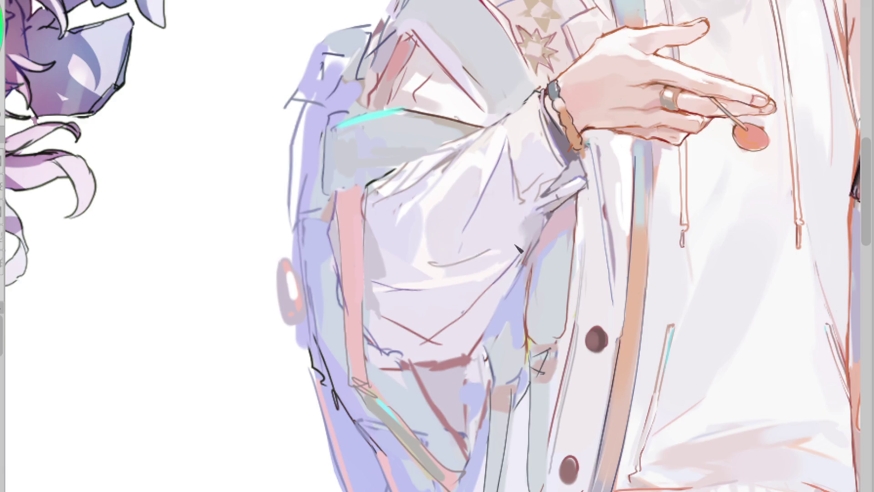
# Blend grey along the sleeve edge, undoing the patches that covered the cyan stroke
pyautogui.moveTo(489, 257); pyautogui.dragTo(466, 270)
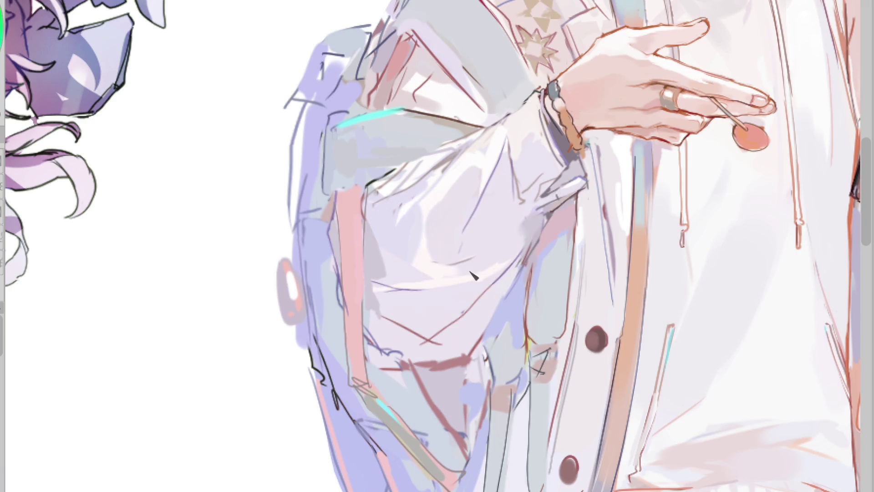
pyautogui.keyDown('ctrl'); pyautogui.click(389, 245); pyautogui.keyUp('ctrl')
pyautogui.keyDown('ctrl'); pyautogui.click(414, 161); pyautogui.keyUp('ctrl')
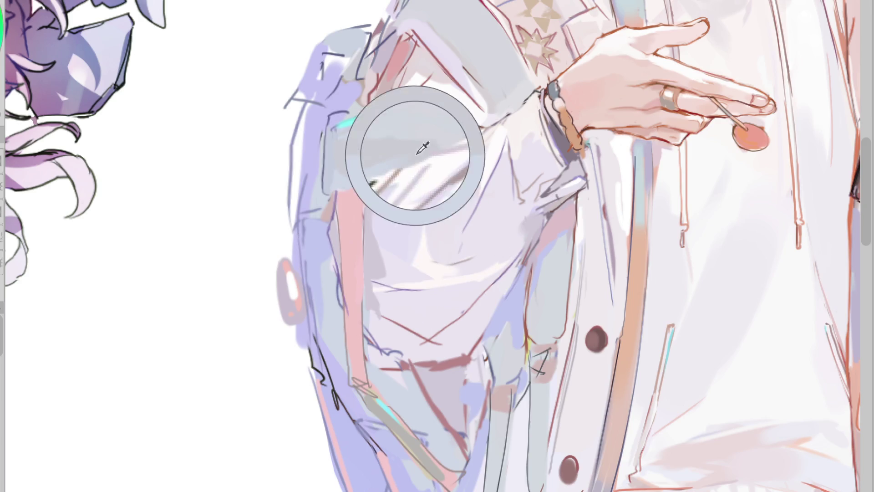
pyautogui.moveTo(371, 155); pyautogui.dragTo(343, 133)
pyautogui.hotkey('ctrl', 'z')
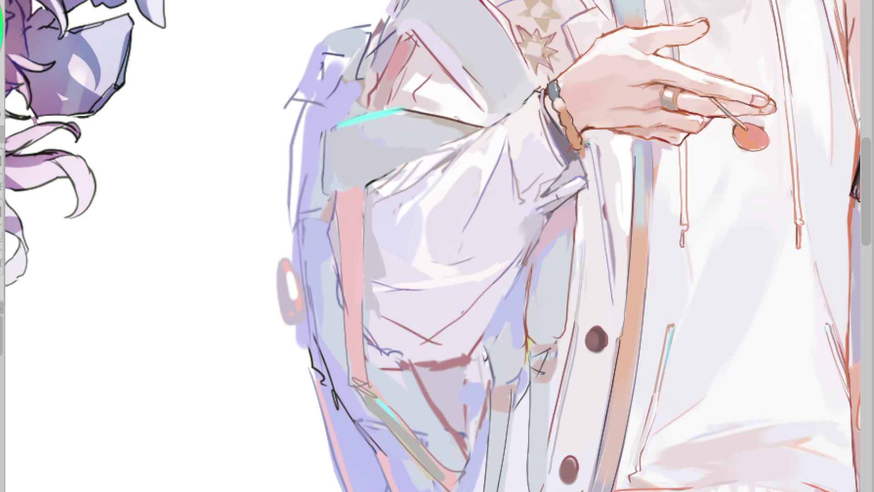
pyautogui.hotkey('ctrl', 'z')
# Paint pink over the red sketch lines on the upper sleeve and flip the canvas back
pyautogui.moveTo(415, 45)
pyautogui.mouseDown()
pyautogui.moveTo(410, 50)
pyautogui.moveTo(412, 37)
pyautogui.moveTo(399, 62)
pyautogui.mouseUp()
pyautogui.moveTo(385, 100); pyautogui.dragTo(385, 94)
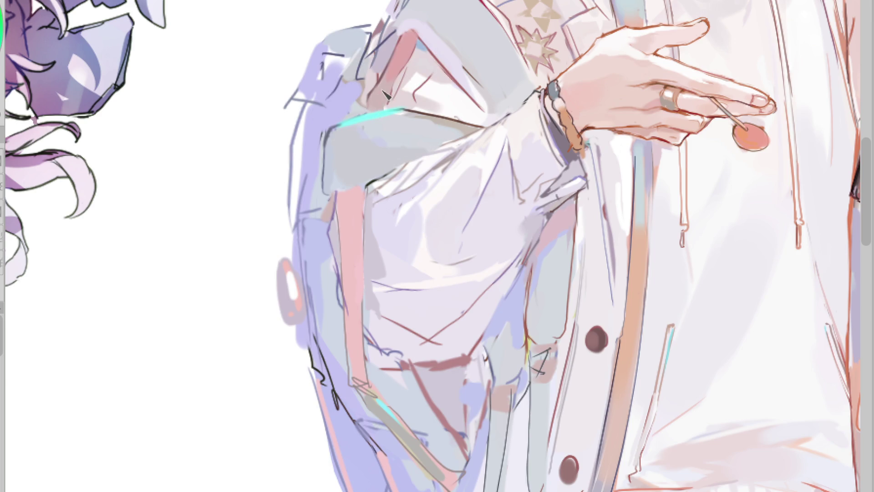
pyautogui.keyDown('alt'); pyautogui.click(346, 208); pyautogui.keyUp('alt')
pyautogui.keyDown('alt'); pyautogui.click(351, 248); pyautogui.keyUp('alt')
pyautogui.press('m')
pyautogui.keyDown('alt'); pyautogui.click(482, 284); pyautogui.keyUp('alt')
pyautogui.keyDown('alt'); pyautogui.click(446, 283); pyautogui.keyUp('alt')
pyautogui.keyDown('alt'); pyautogui.click(434, 264); pyautogui.keyUp('alt')
pyautogui.keyDown('alt'); pyautogui.click(412, 253); pyautogui.keyUp('alt')
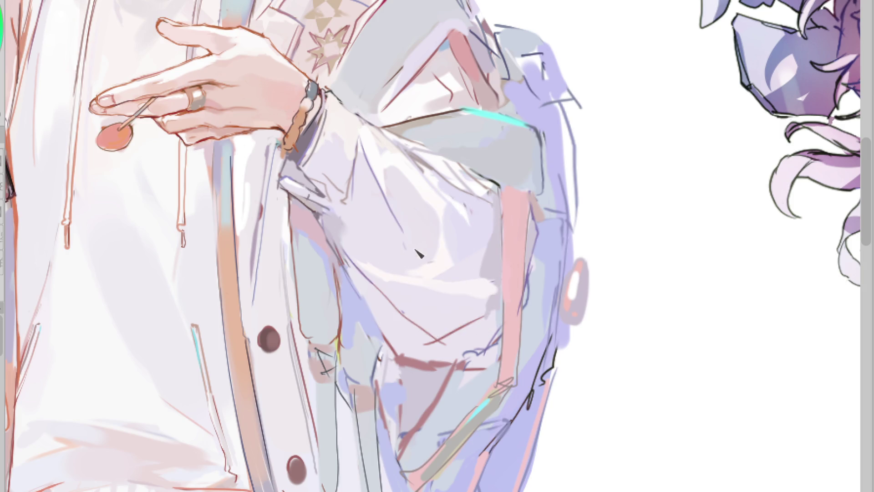
# Brush lighter grey fold streaks along the white sleeve using its sampled grey, then zoom out
pyautogui.keyDown('alt'); pyautogui.click(337, 216); pyautogui.keyUp('alt')
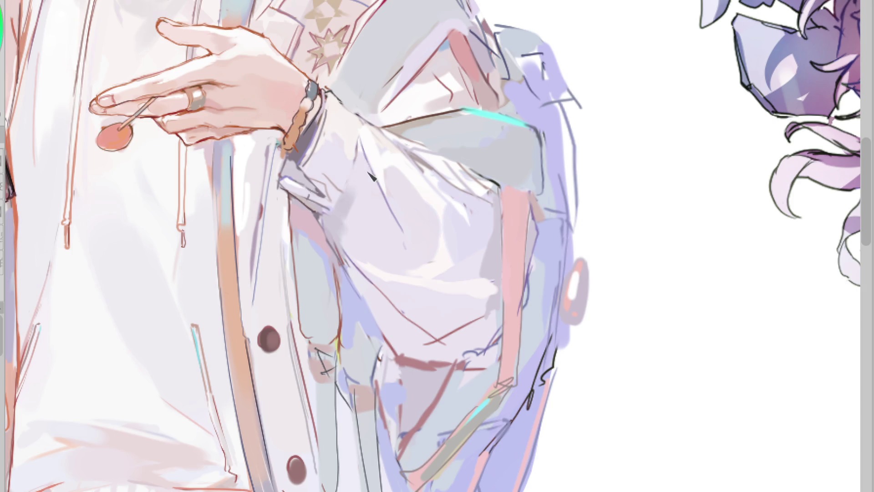
pyautogui.moveTo(364, 180); pyautogui.dragTo(348, 142)
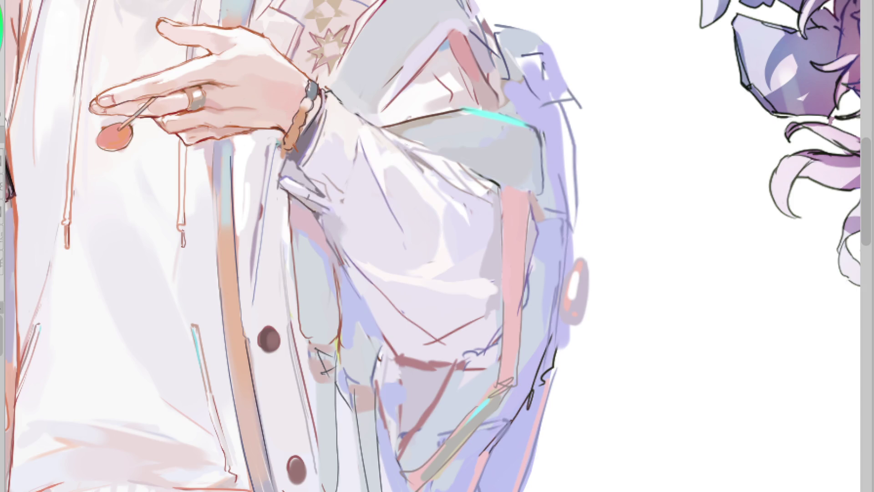
pyautogui.moveTo(370, 198)
pyautogui.mouseDown()
pyautogui.moveTo(362, 151)
pyautogui.moveTo(375, 201)
pyautogui.mouseUp()
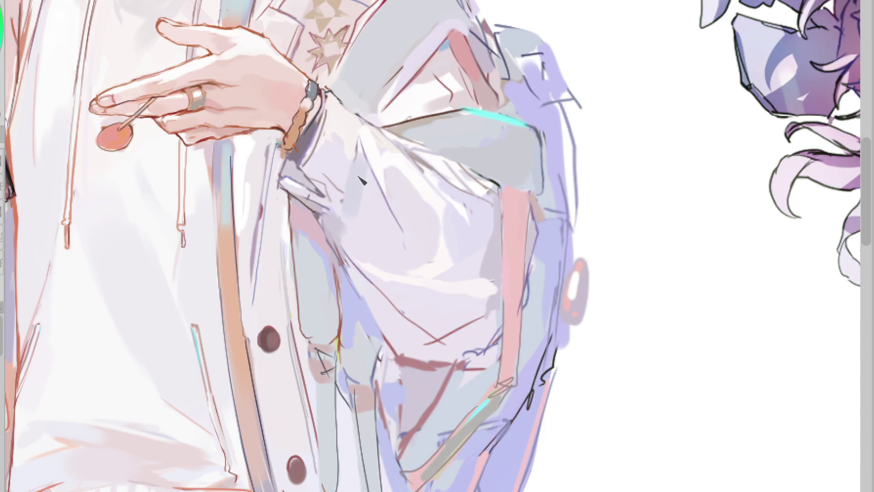
pyautogui.scroll(-2, 343, 319)
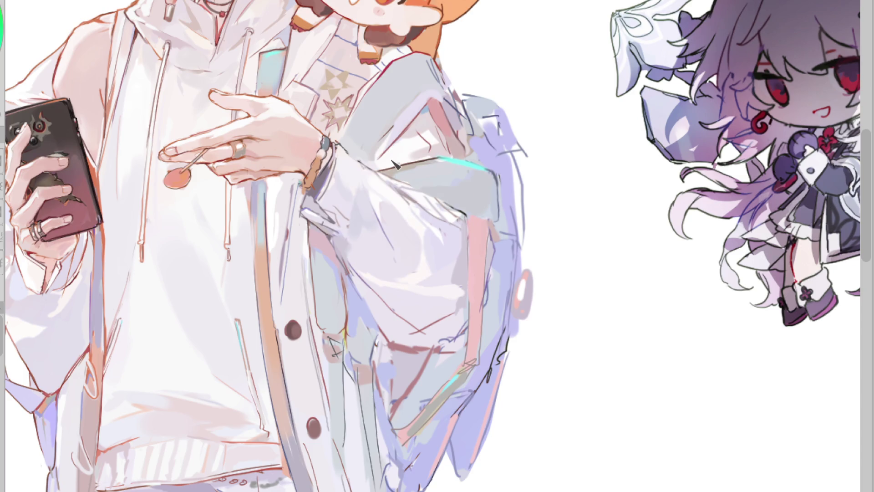
# Sample a sleeve colour and flip the whole canvas horizontally to check balance
pyautogui.click(342, 218)
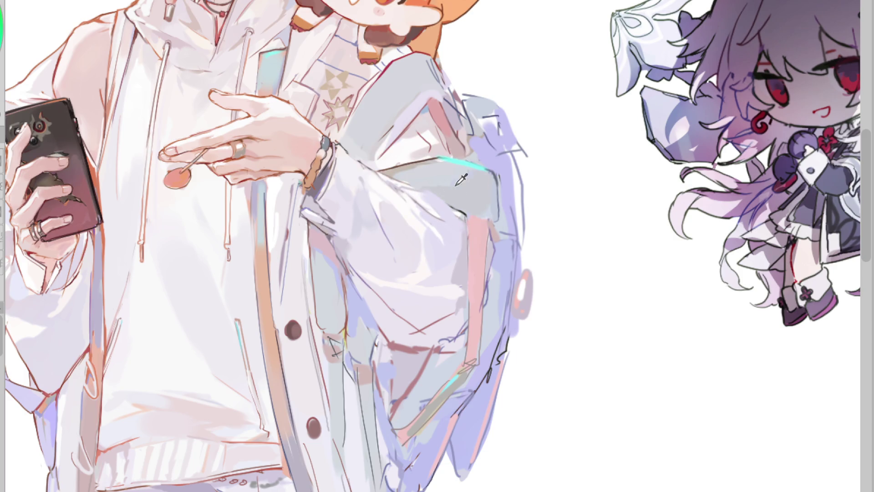
pyautogui.press('h')
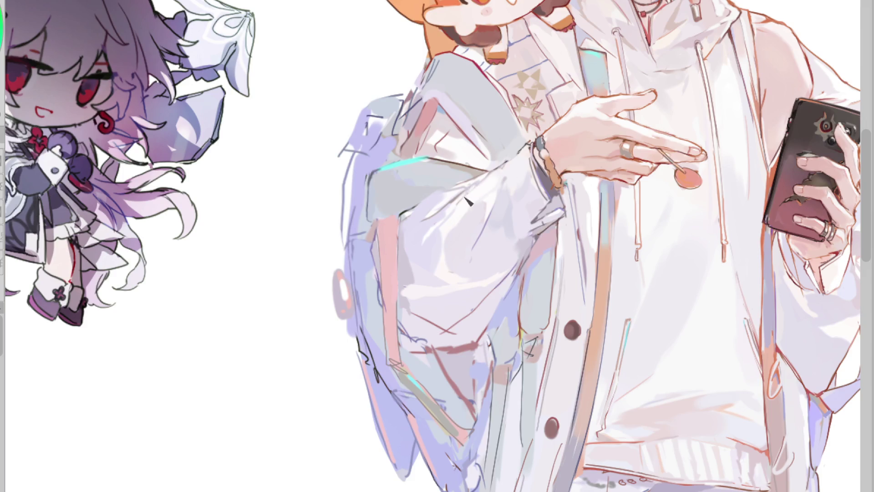